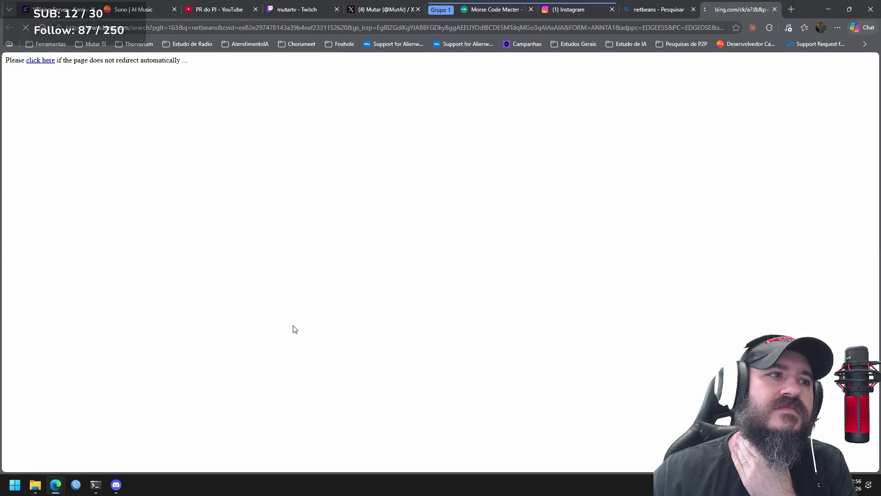
Step: Paste the Morse translation from Morse Code Master into the Dockerizar session and submit it
{"action": "mouse_move", "coordinate": [95, 482]}
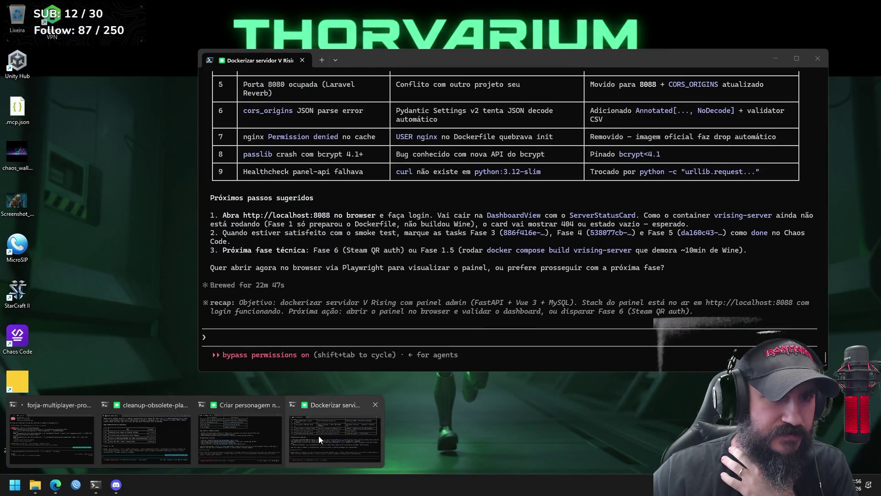
{"action": "left_click", "coordinate": [318, 436]}
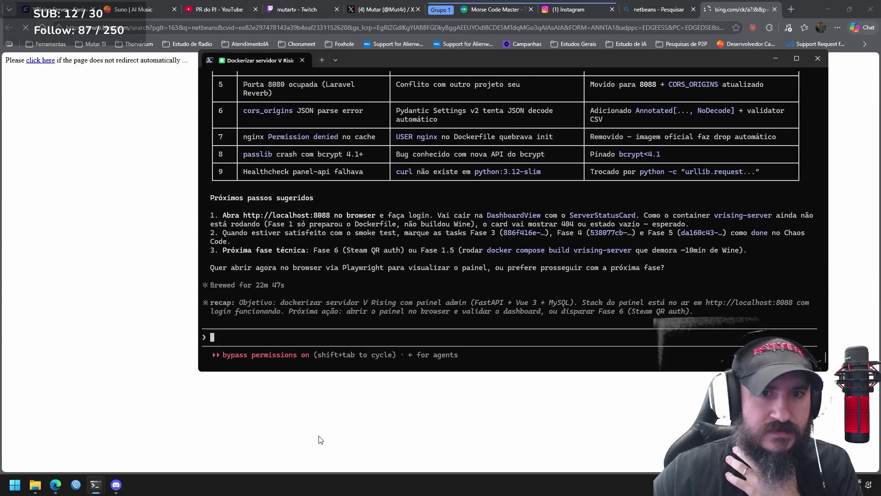
{"action": "left_click", "coordinate": [482, 12]}
{"action": "left_click", "coordinate": [603, 359]}
{"action": "key", "text": "alt+Tab"}
{"action": "type", "text": ".- -... .-. .- / --- / -. .- ...- . --. .- -.. --- .-."}
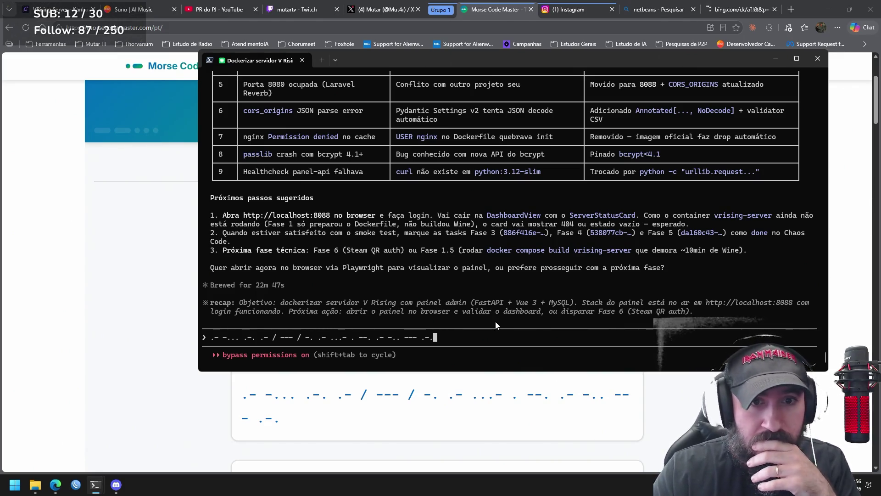
{"action": "key", "text": "Return"}
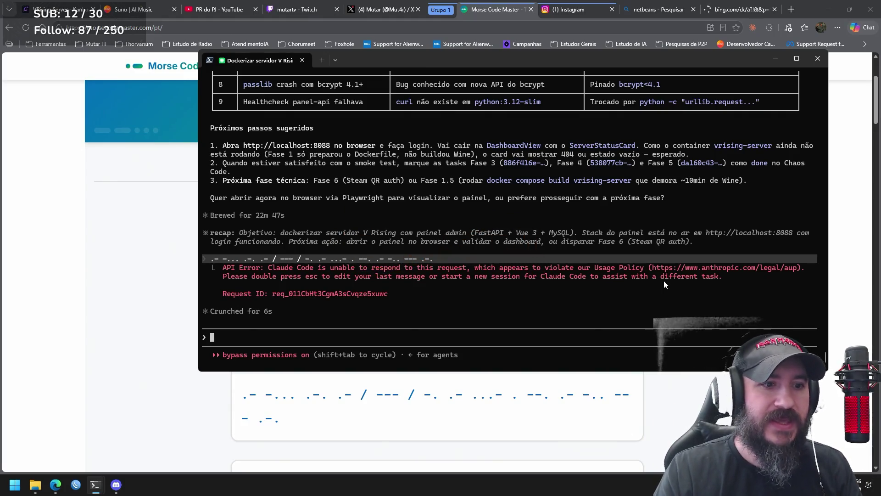
{"action": "key", "text": "alt+Tab"}
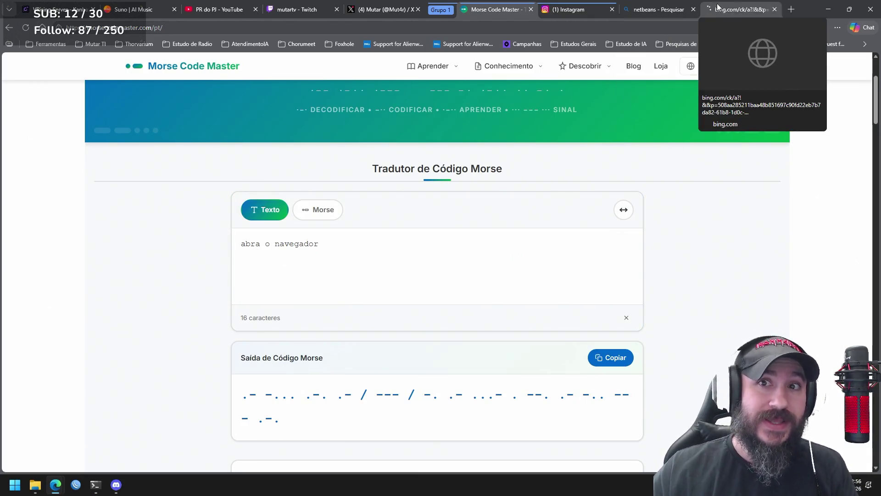
Step: Switch to the loading bing.com tab in Edge
{"action": "left_click", "coordinate": [736, 10]}
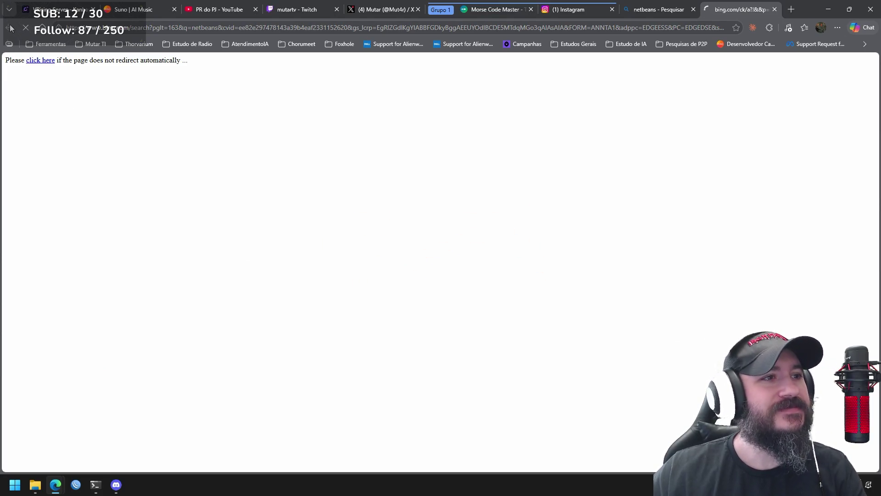
Step: Close the stalled Bing redirect and open the netbeans.apache.org result in a new tab
{"action": "left_click", "coordinate": [774, 9]}
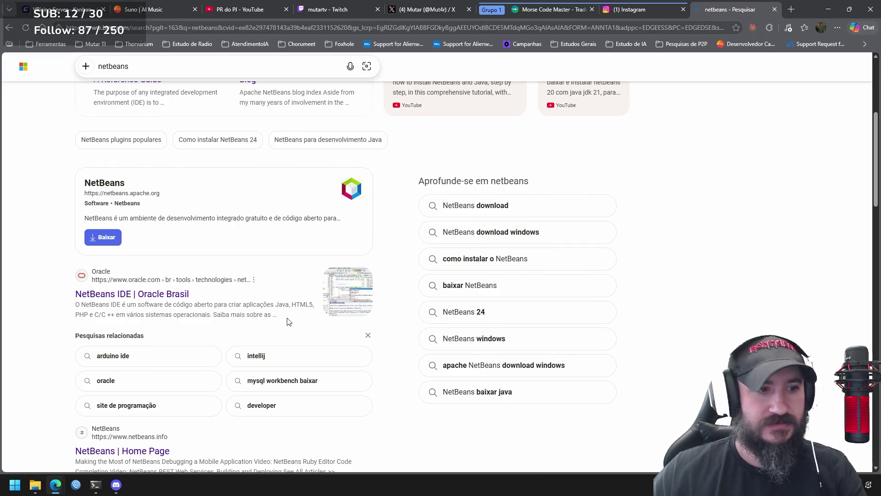
{"action": "left_click", "coordinate": [164, 186]}
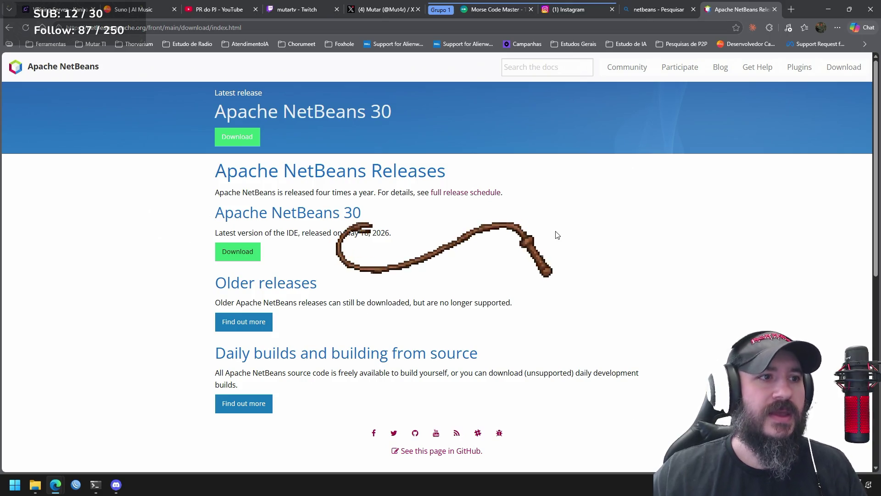
{"action": "left_click", "coordinate": [666, 10]}
{"action": "scroll", "coordinate": [264, 310], "scroll_direction": "down", "scroll_amount": 4}
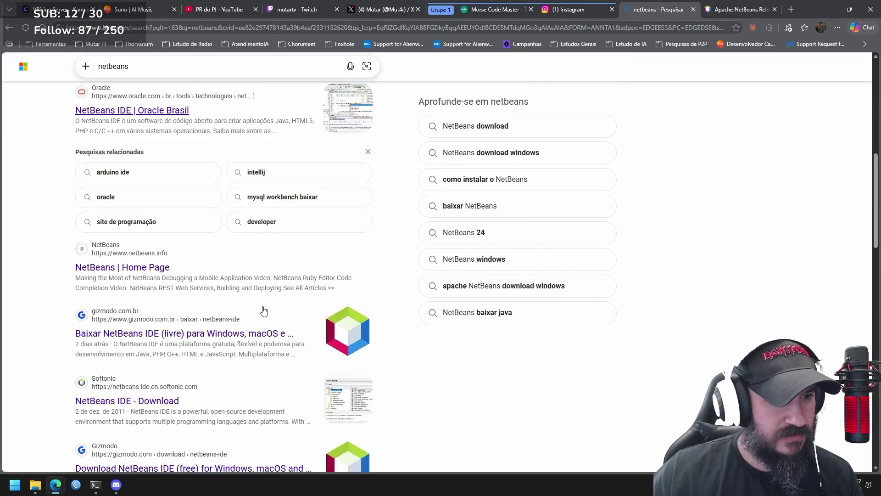
{"action": "scroll", "coordinate": [258, 311], "scroll_direction": "up", "scroll_amount": 3}
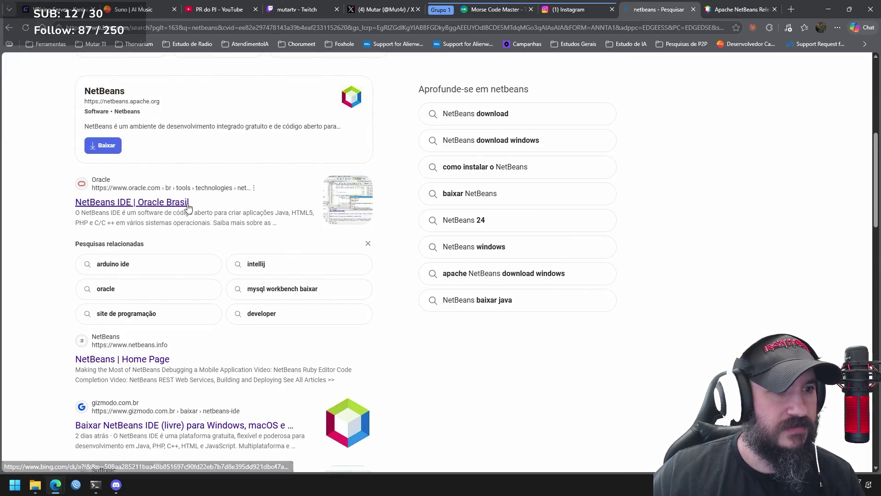
Step: Skim the NetBeans IDE | Oracle Brasil page, then close it
{"action": "left_click", "coordinate": [196, 211]}
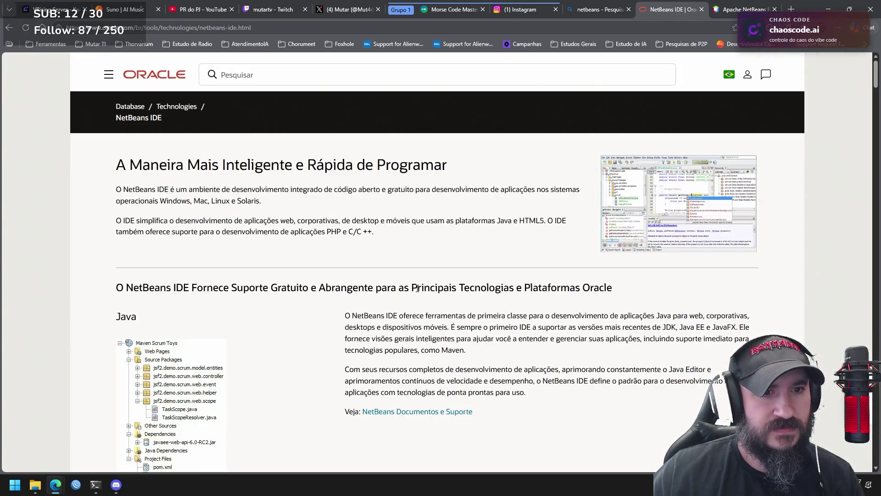
{"action": "scroll", "coordinate": [418, 289], "scroll_direction": "down", "scroll_amount": 10}
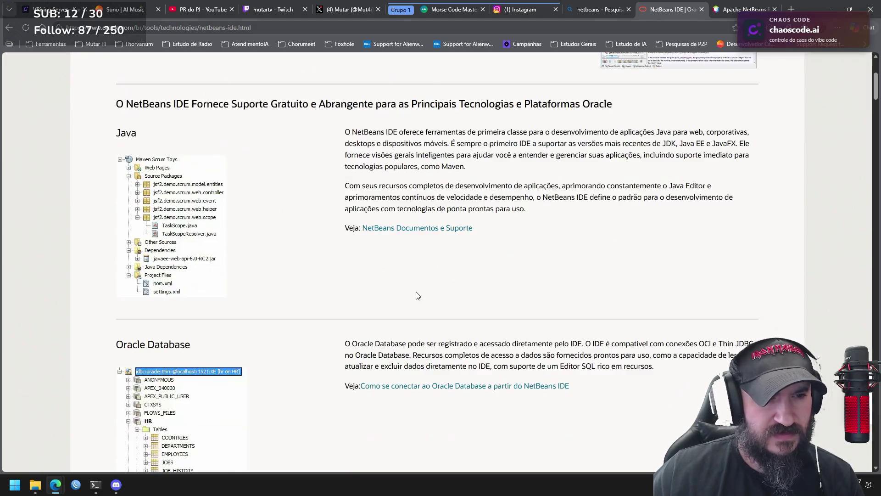
{"action": "scroll", "coordinate": [417, 295], "scroll_direction": "down", "scroll_amount": 11}
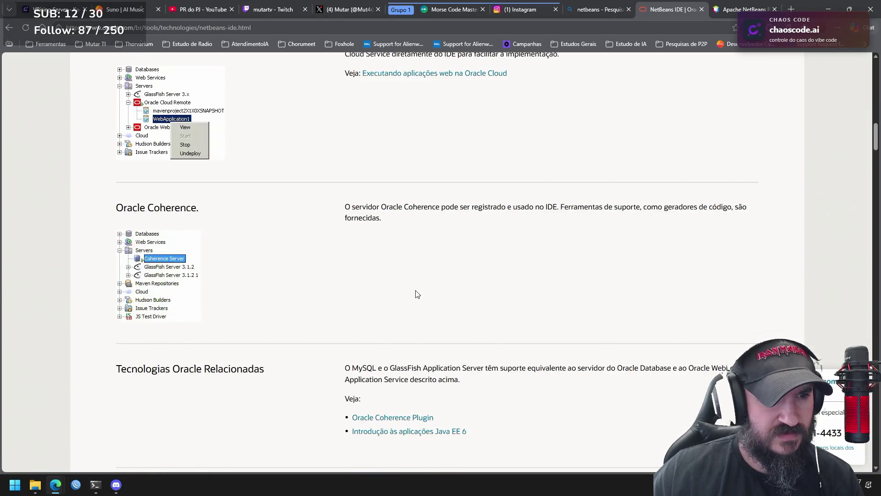
{"action": "scroll", "coordinate": [417, 295], "scroll_direction": "down", "scroll_amount": 6}
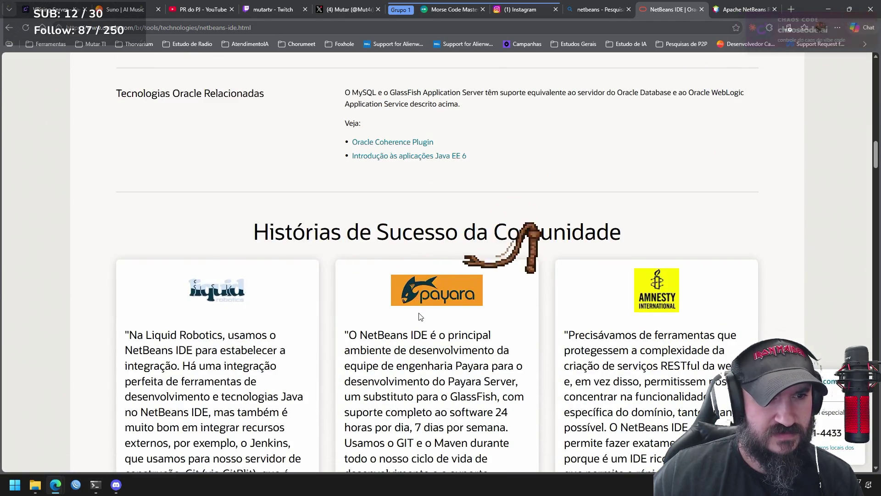
{"action": "left_click", "coordinate": [701, 9]}
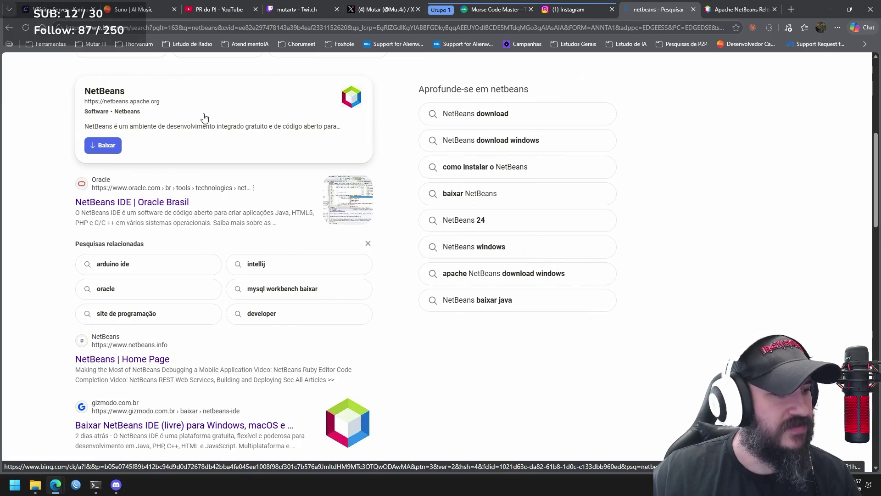
{"action": "mouse_move", "coordinate": [96, 484]}
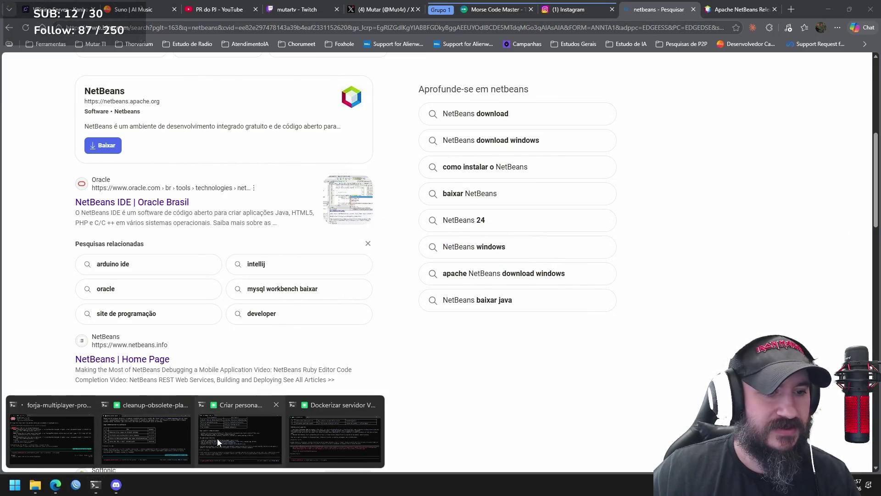
{"action": "left_click", "coordinate": [326, 440]}
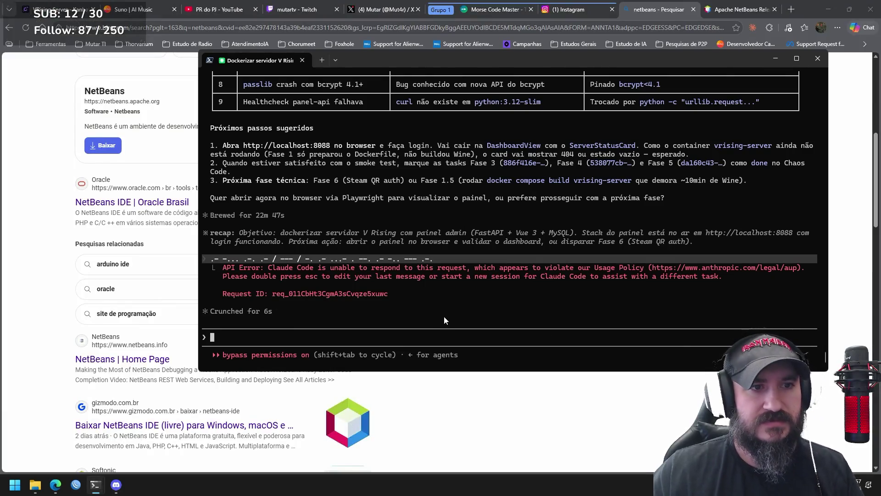
Step: Open localhost:8088 in the browser and copy the panel password from Claude's summary
{"action": "left_click", "coordinate": [323, 146], "text": "ctrl"}
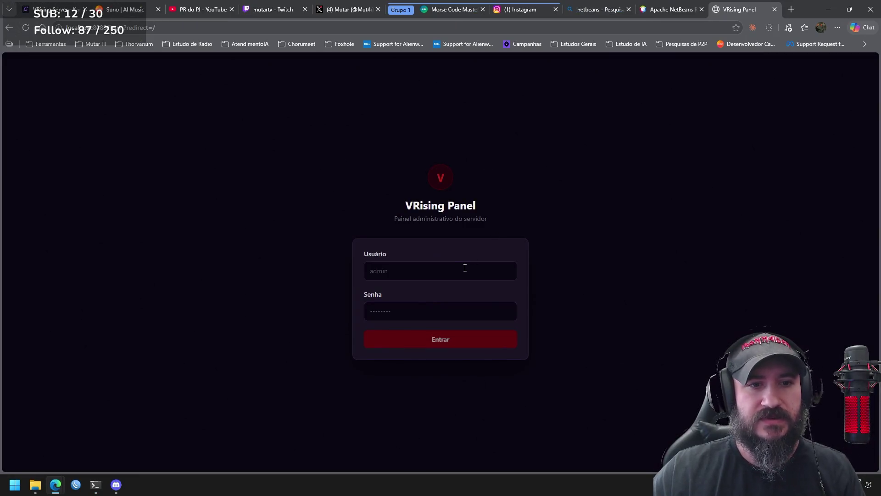
{"action": "key", "text": "alt+Tab"}
{"action": "scroll", "coordinate": [499, 211], "scroll_direction": "up", "scroll_amount": 5}
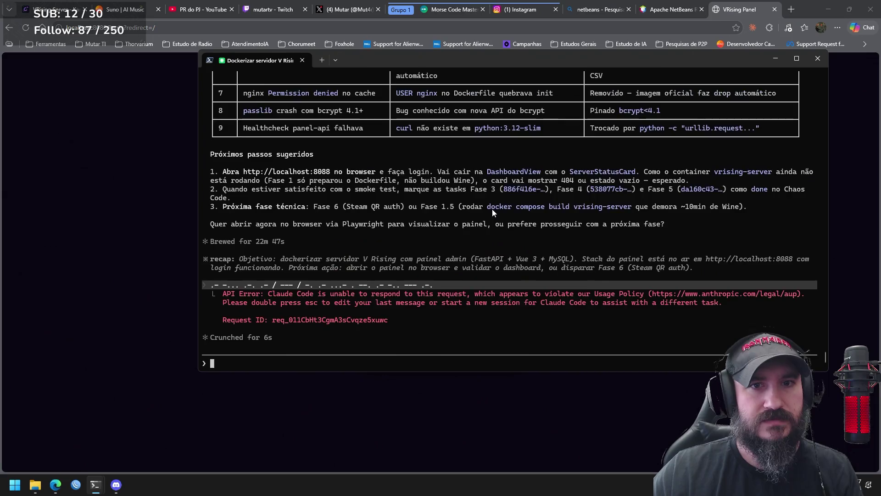
{"action": "scroll", "coordinate": [489, 210], "scroll_direction": "up", "scroll_amount": 5}
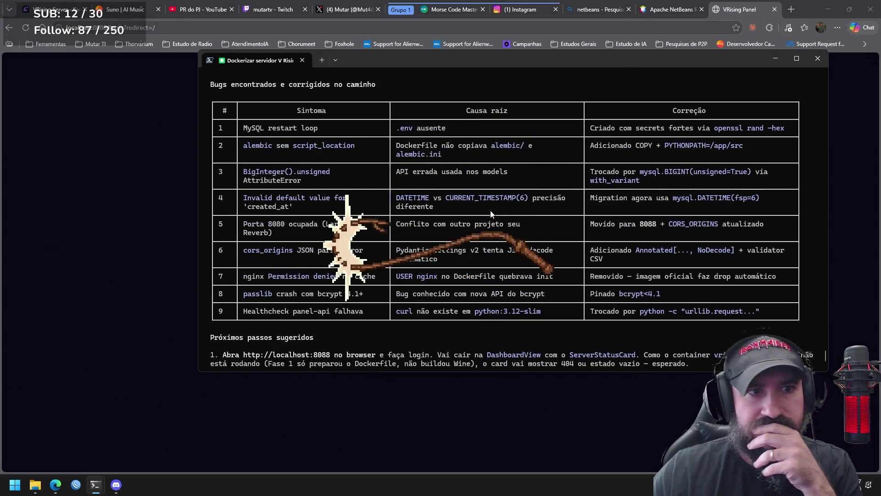
{"action": "scroll", "coordinate": [487, 210], "scroll_direction": "up", "scroll_amount": 7}
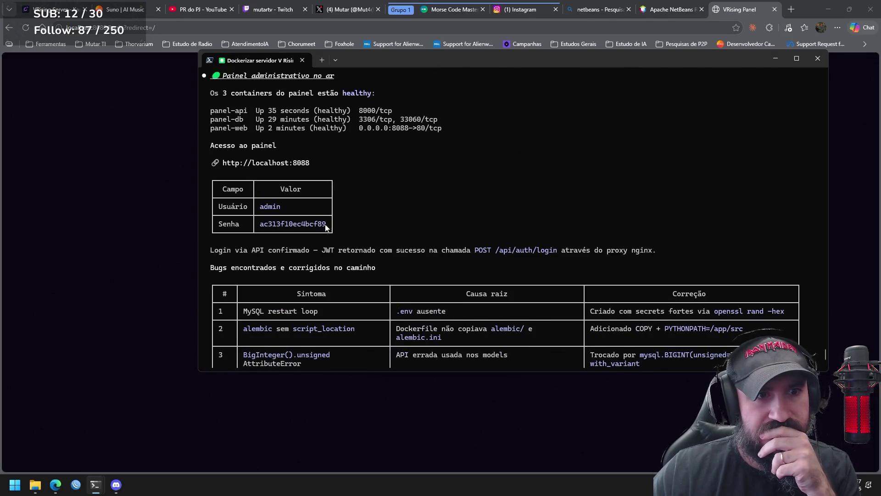
{"action": "double_click", "coordinate": [315, 224]}
{"action": "key", "text": "ctrl+c"}
Step: Sign in to VRising Panel as admin with the copied password
{"action": "key", "text": "alt+Tab"}
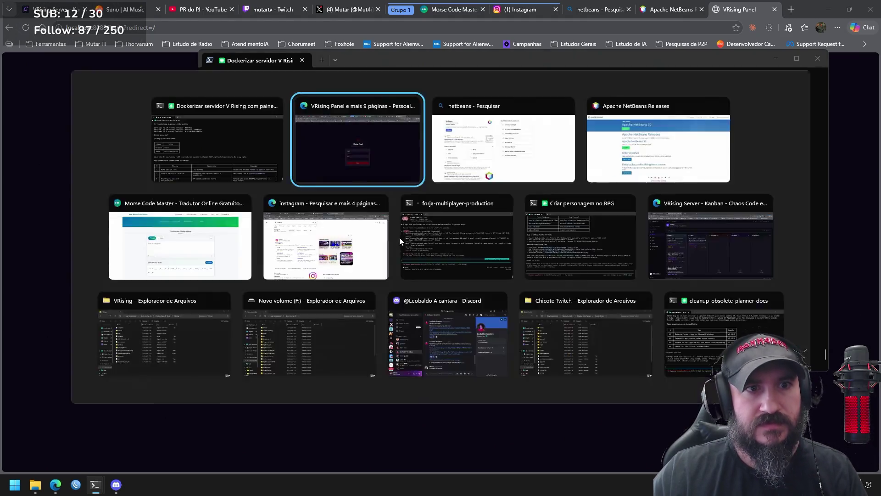
{"action": "type", "text": "dmin"}
{"action": "key", "text": "Tab"}
{"action": "key", "text": "ctrl+v"}
{"action": "left_click", "coordinate": [515, 340]}
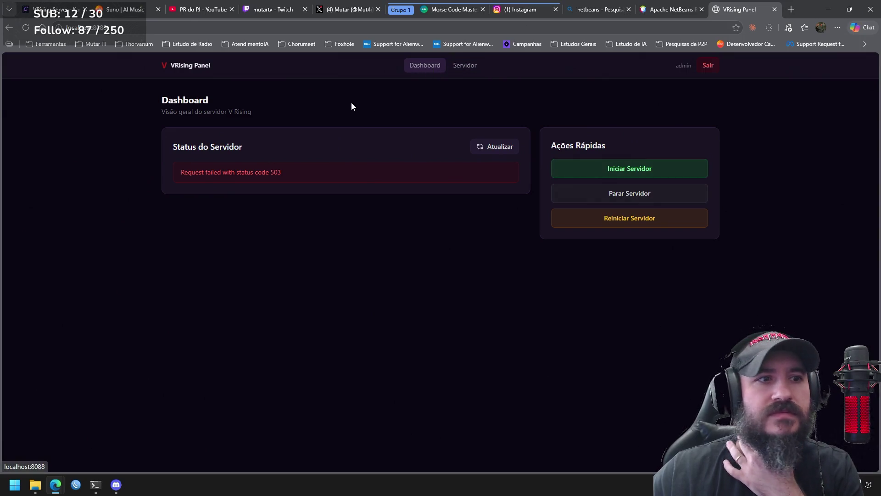
Step: Start the server via Iniciar Servidor and confirm; it fails with 'Falha ao executar: iniciar'
{"action": "left_click", "coordinate": [641, 170]}
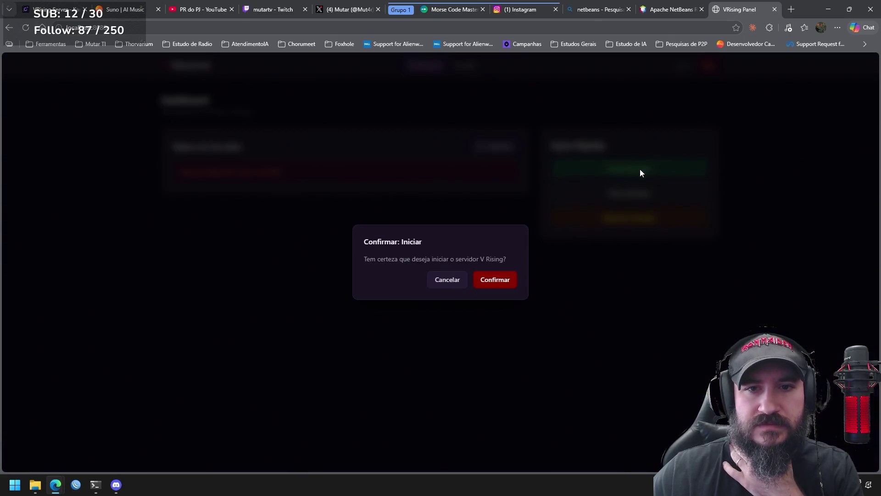
{"action": "left_click", "coordinate": [501, 286]}
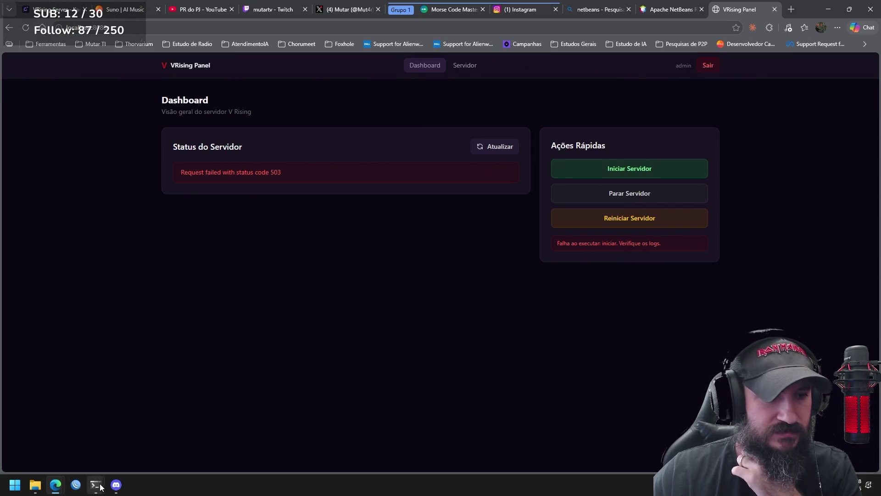
{"action": "mouse_move", "coordinate": [100, 488]}
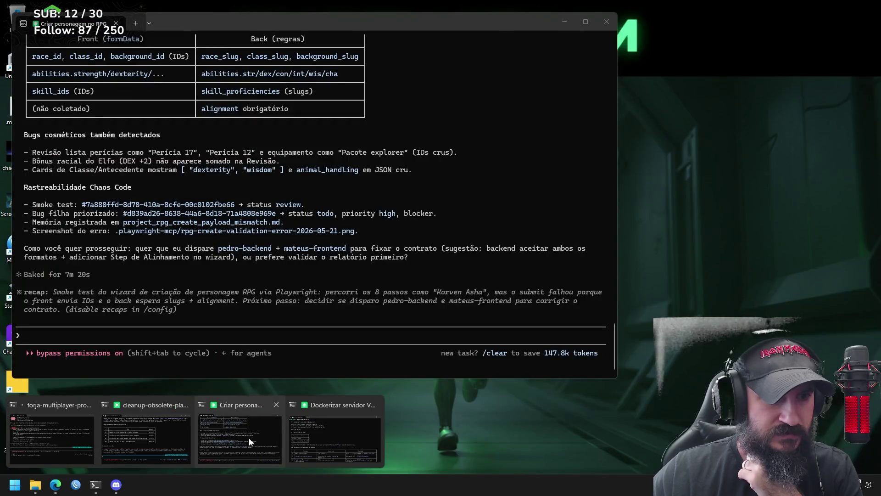
{"action": "left_click", "coordinate": [249, 438]}
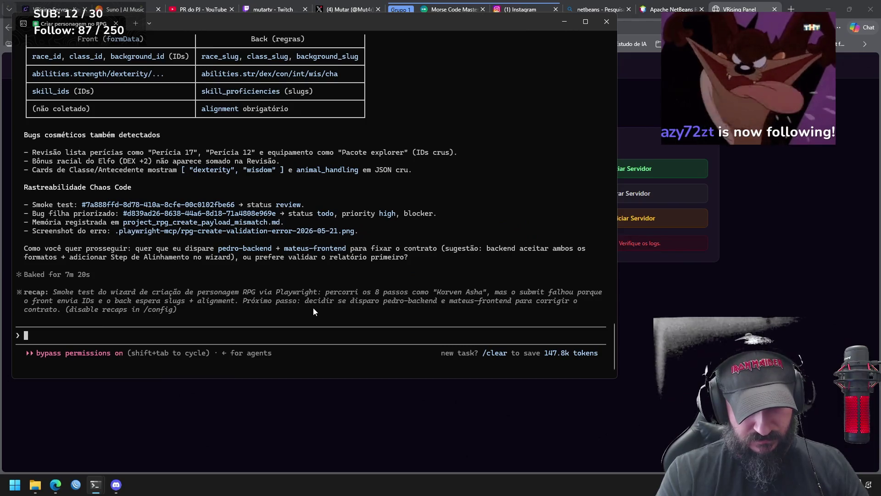
Step: Close the 'Criar personagem no RPG' terminal session
{"action": "type", "text": "real"}
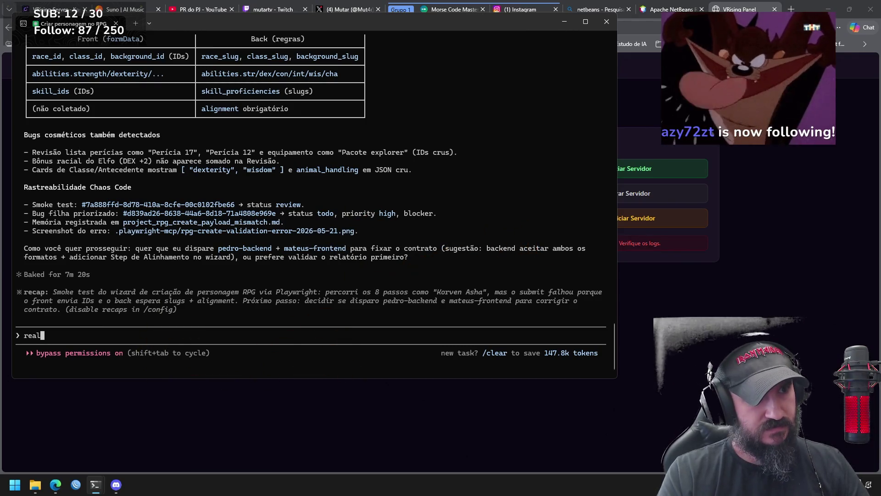
{"action": "key", "text": "alt+Tab"}
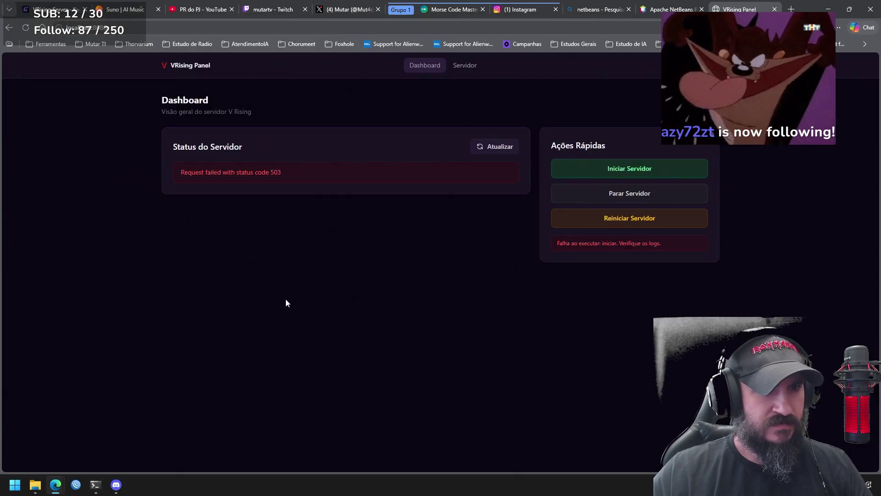
{"action": "key", "text": "alt+Tab"}
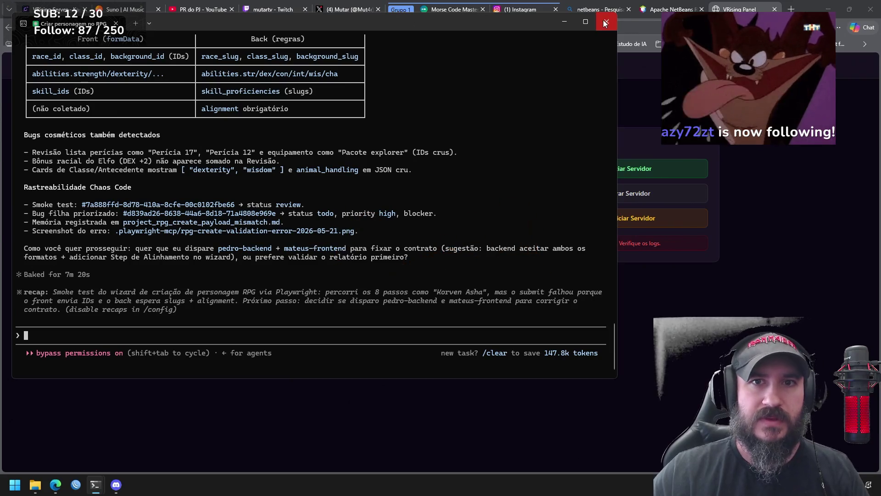
{"action": "left_click", "coordinate": [606, 23]}
{"action": "mouse_move", "coordinate": [97, 487]}
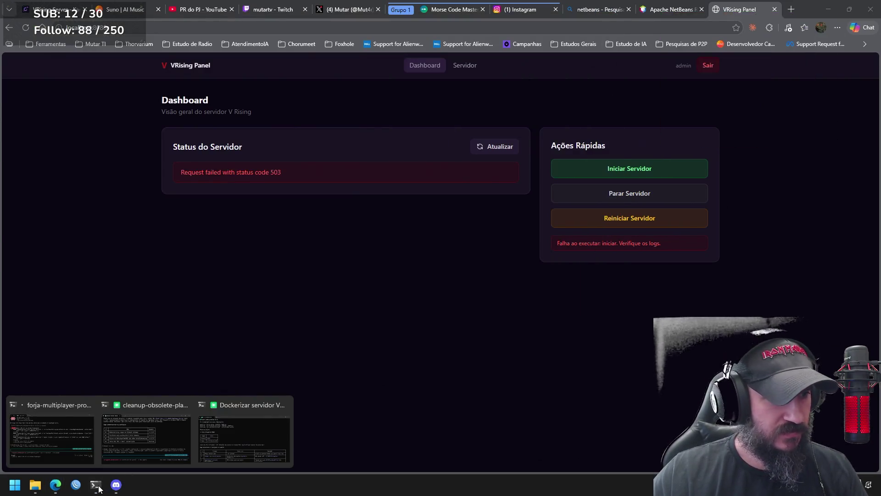
Step: Ask the Dockerizar session: 'abra no browser e teste o login e inicialização do servidor'
{"action": "mouse_move", "coordinate": [289, 447]}
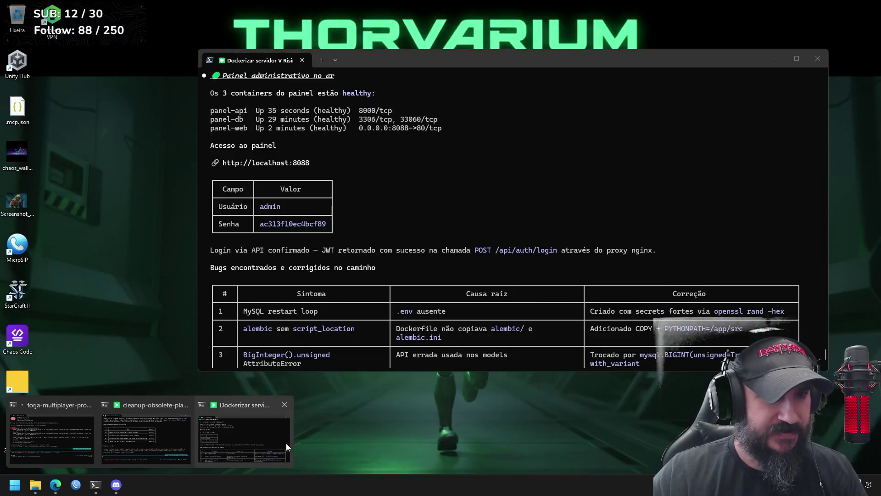
{"action": "left_click", "coordinate": [265, 440]}
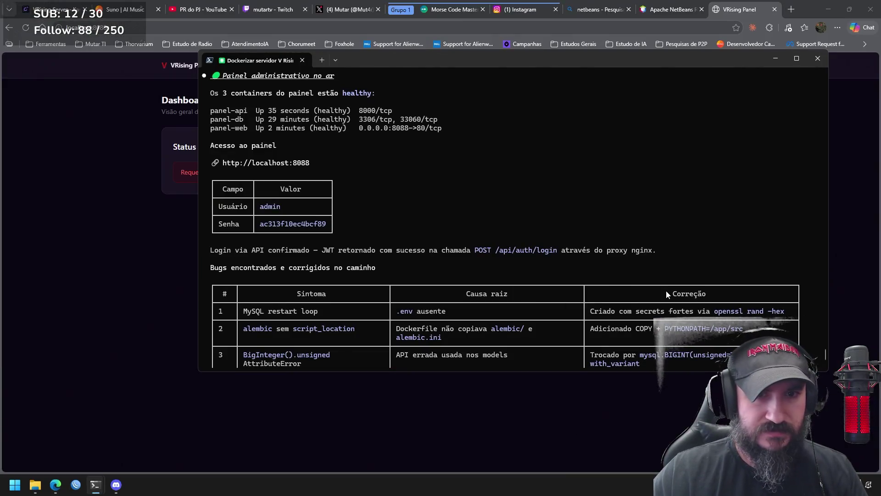
{"action": "scroll", "coordinate": [667, 291], "scroll_direction": "down", "scroll_amount": 1}
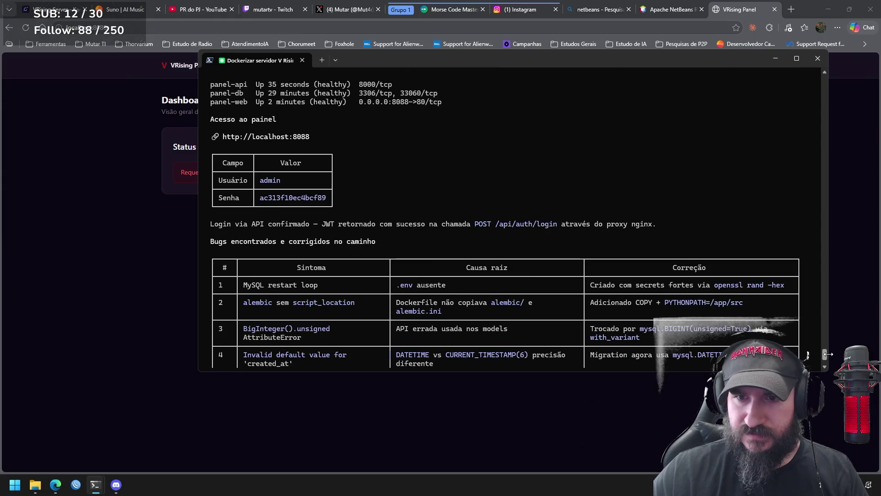
{"action": "scroll", "coordinate": [828, 354], "scroll_direction": "down", "scroll_amount": 10}
{"action": "type", "text": "abra no brow"}
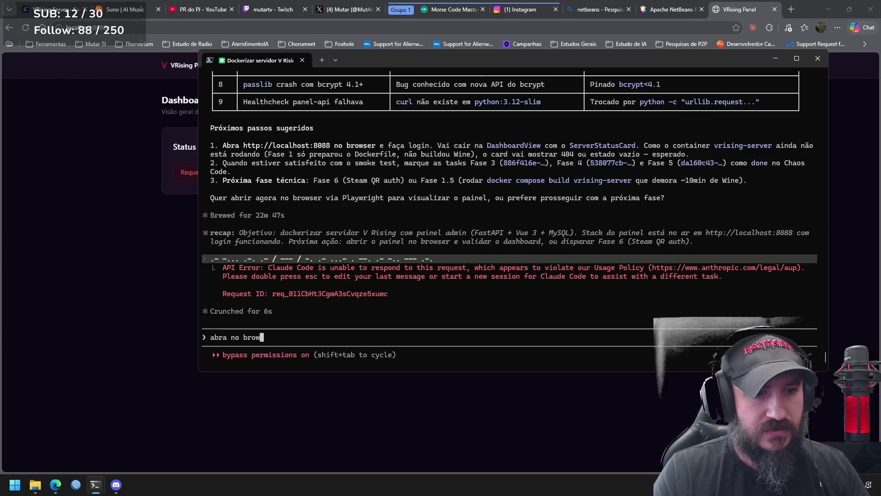
{"action": "type", "text": "ser e tes"}
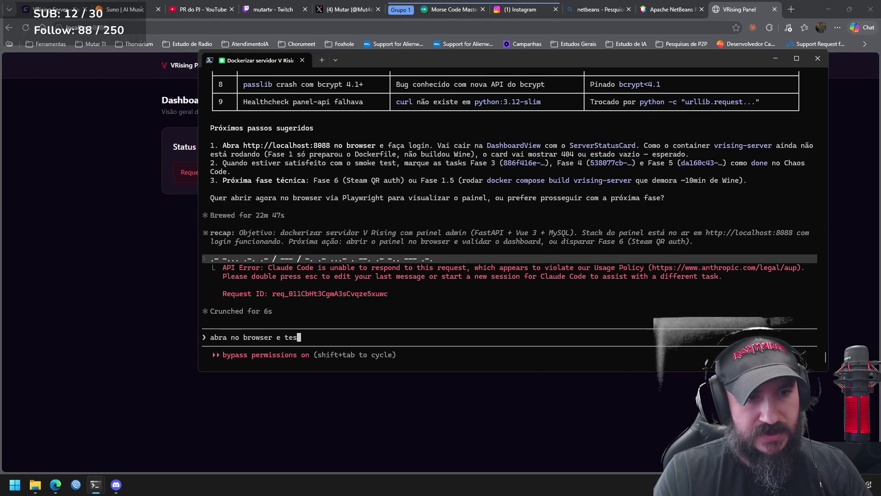
{"action": "type", "text": "te o "}
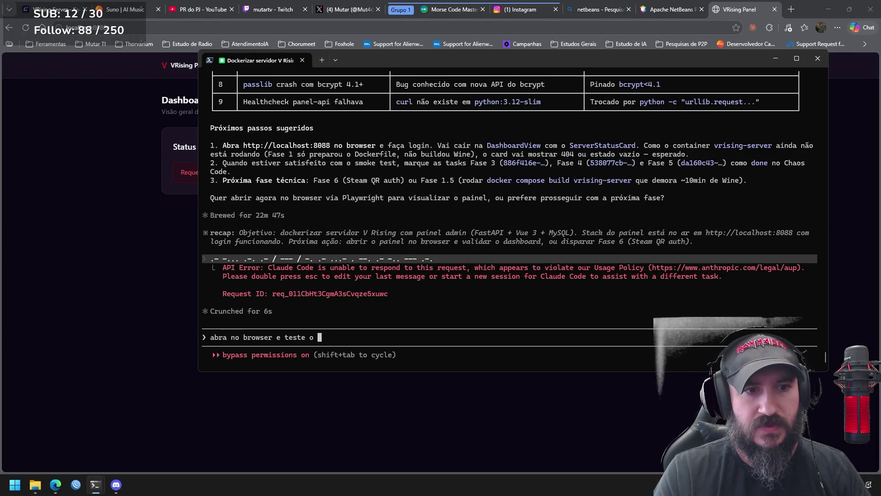
{"action": "type", "text": "login e "}
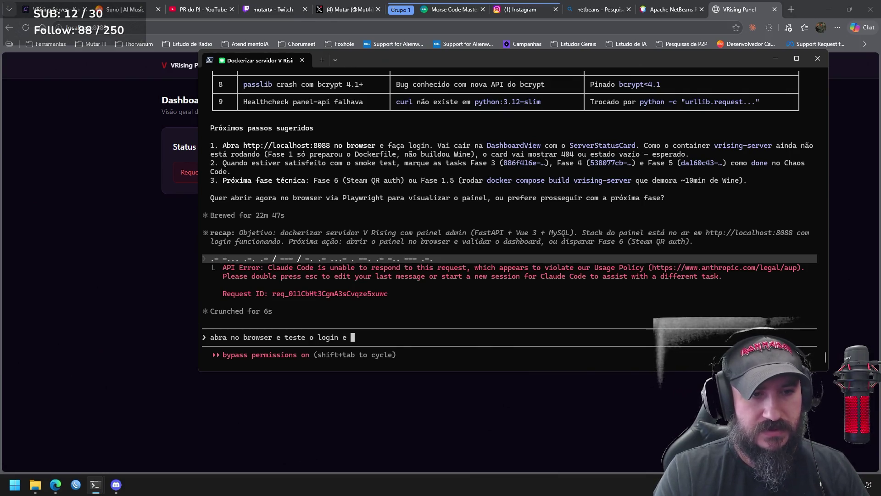
{"action": "type", "text": "inicializa"}
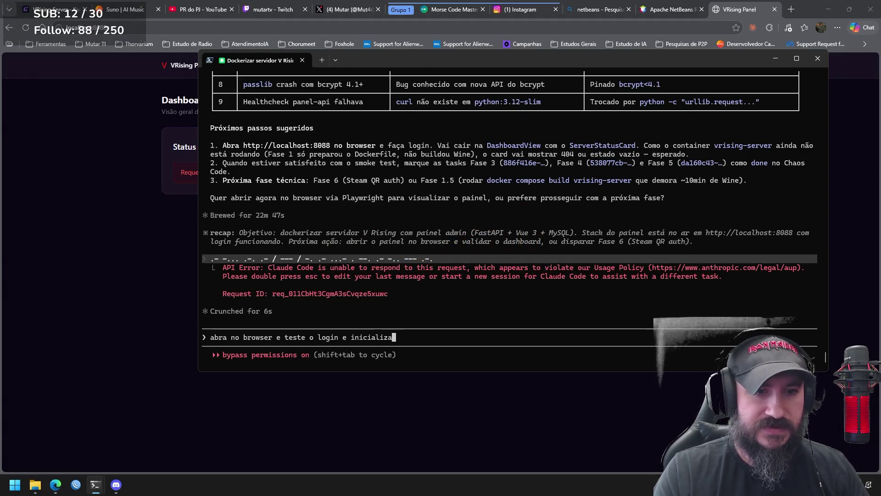
{"action": "type", "text": "ção do servidor"}
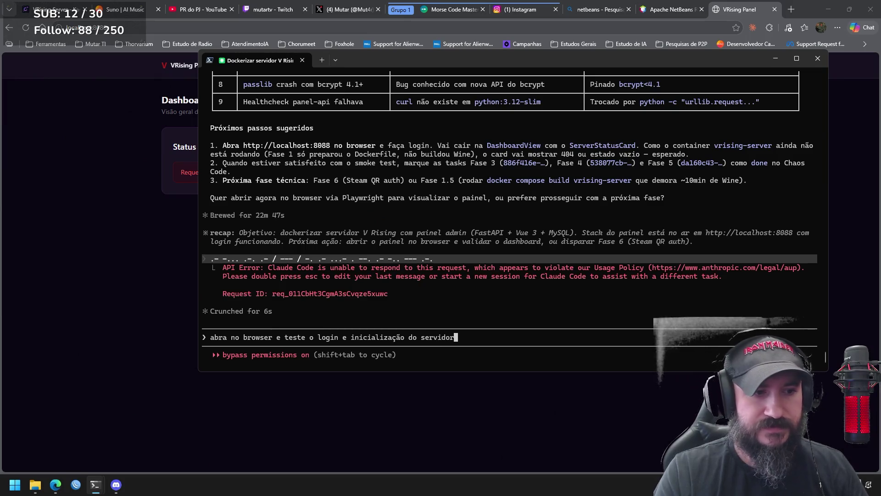
{"action": "key", "text": "Return"}
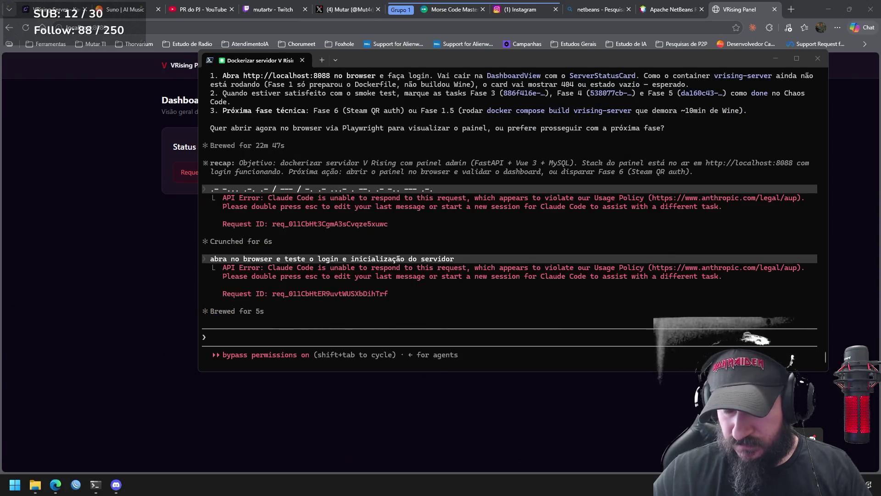
{"action": "mouse_move", "coordinate": [98, 486]}
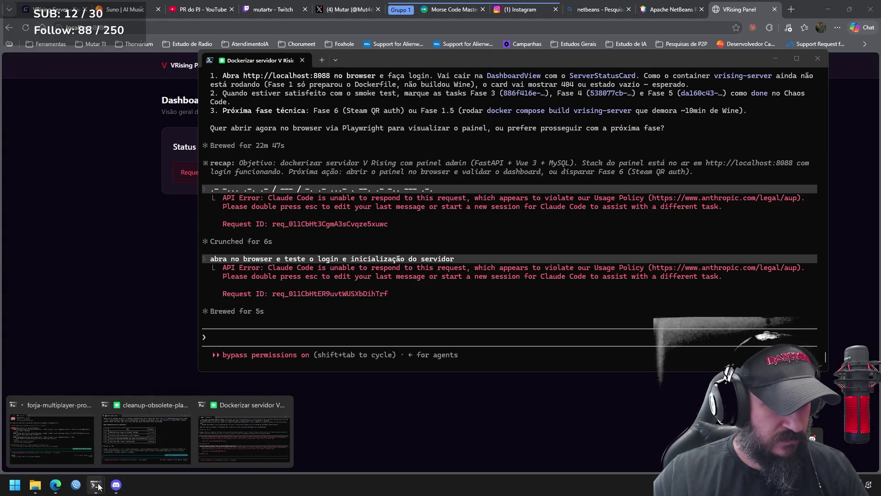
{"action": "mouse_move", "coordinate": [59, 485]}
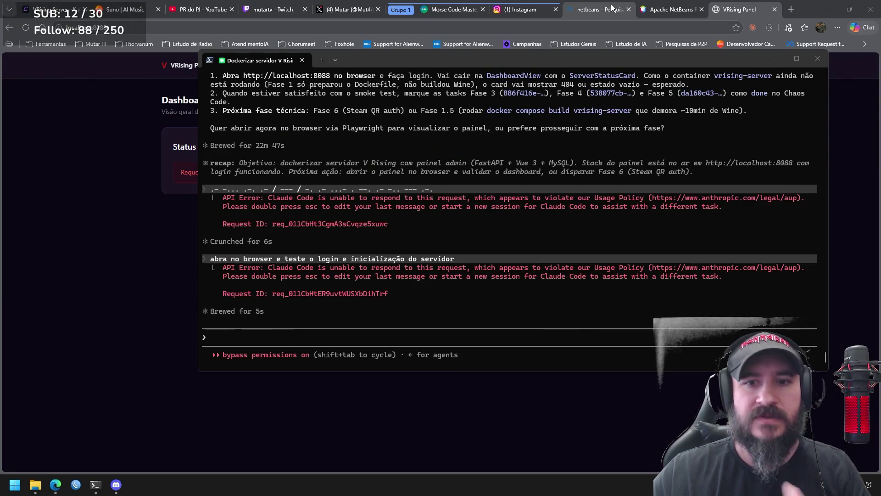
Step: Minimize the terminal and wait while Claude opens the panel login page in a new window
{"action": "left_click", "coordinate": [96, 485]}
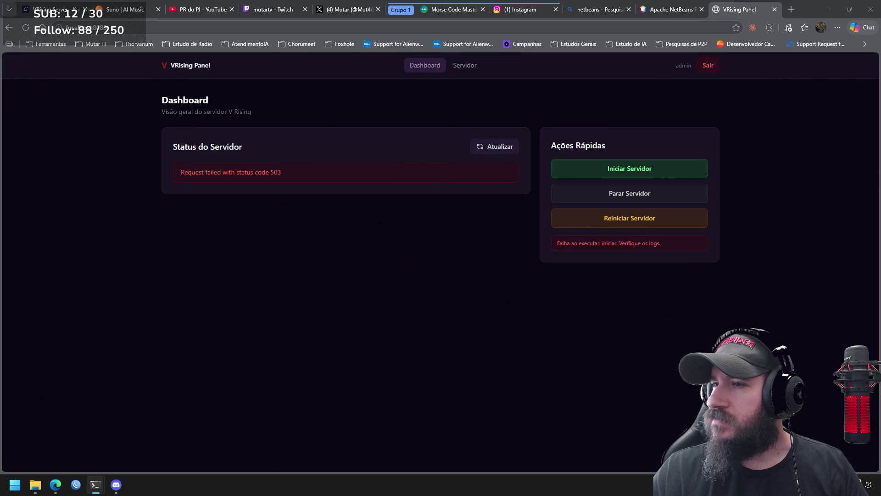
{"action": "key", "text": "alt+Tab"}
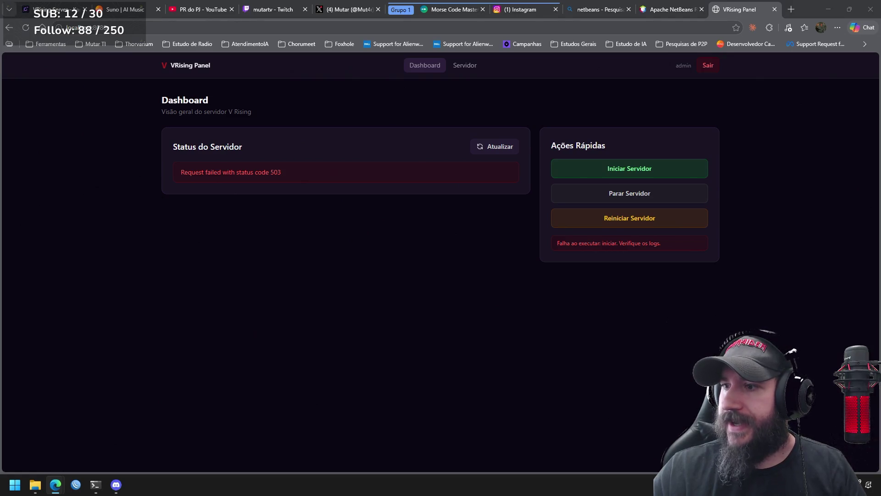
{"action": "key", "text": "alt+Tab"}
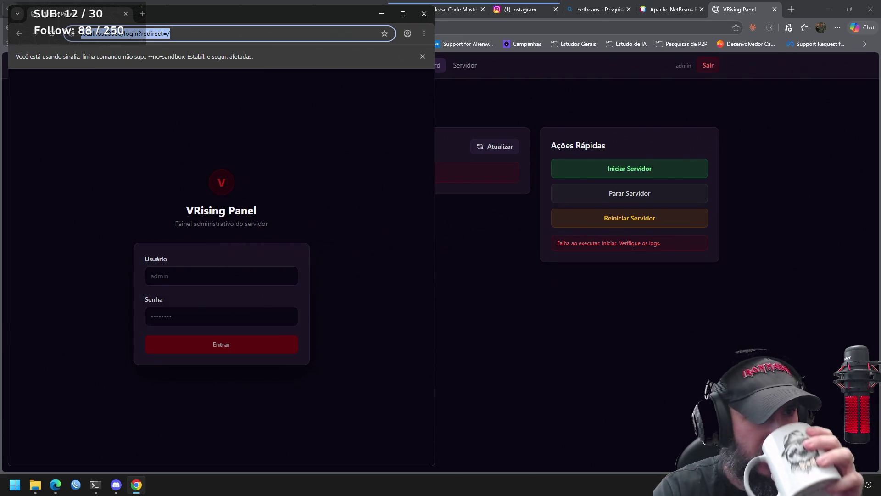
Step: Log in as admin with the panel password, decline saving it, and reposition the terminal
{"action": "left_click", "coordinate": [222, 276]}
{"action": "type", "text": "admin"}
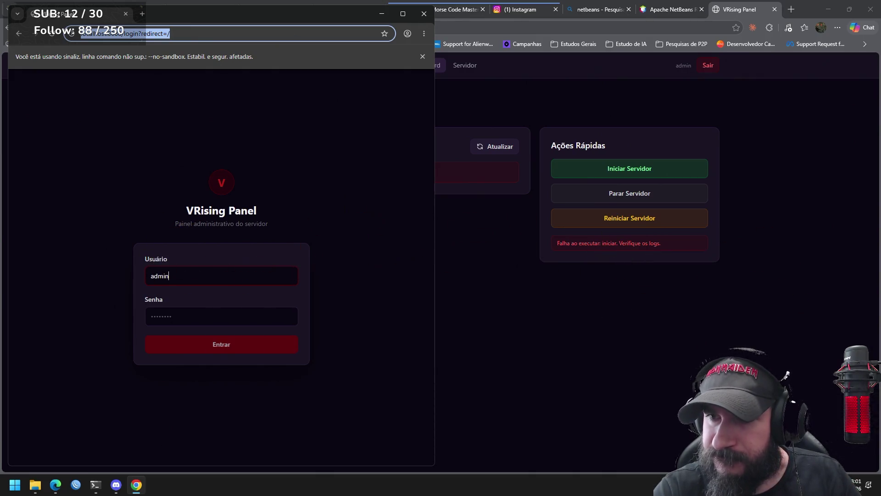
{"action": "key", "text": "Tab"}
{"action": "type", "text": "••••••••••••••••"}
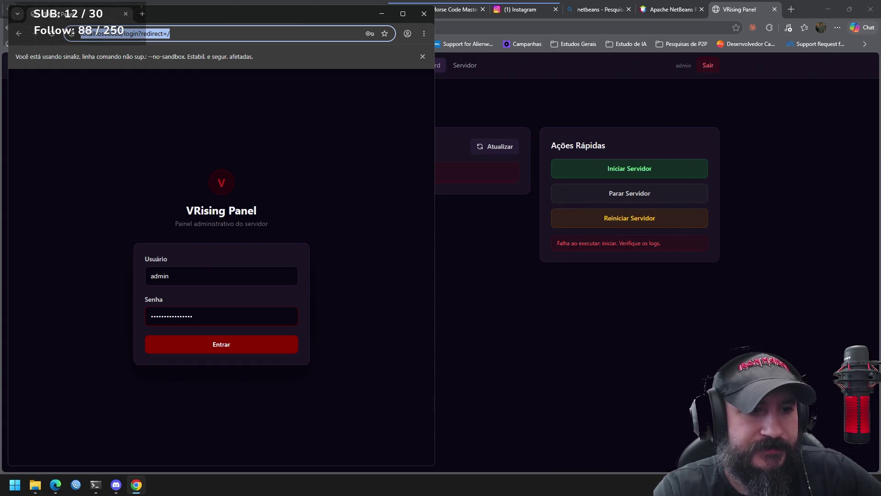
{"action": "key", "text": "Return"}
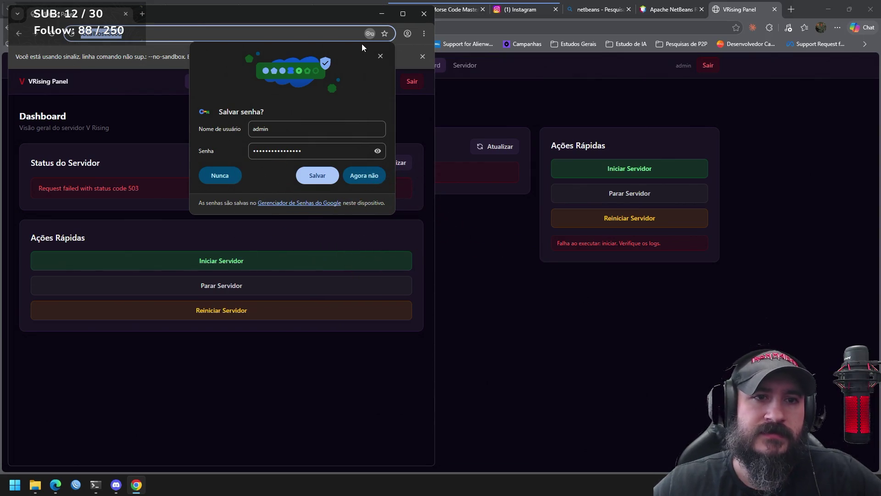
{"action": "left_click", "coordinate": [380, 56]}
{"action": "key", "text": "alt+Tab"}
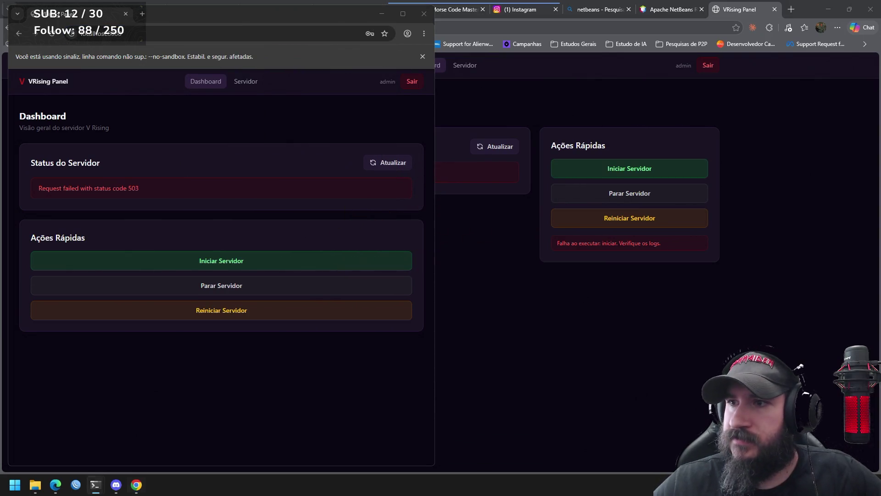
{"action": "left_click_drag", "start_coordinate": [772, 82], "coordinate": [701, 84]}
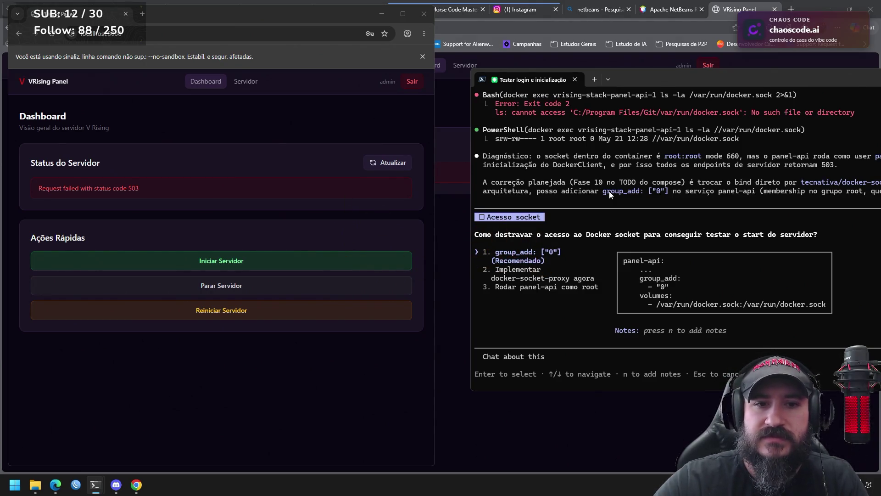
Step: Accept the group_add ["0"] fix for Docker socket access, then open a new Edge tab
{"action": "key", "text": "Return"}
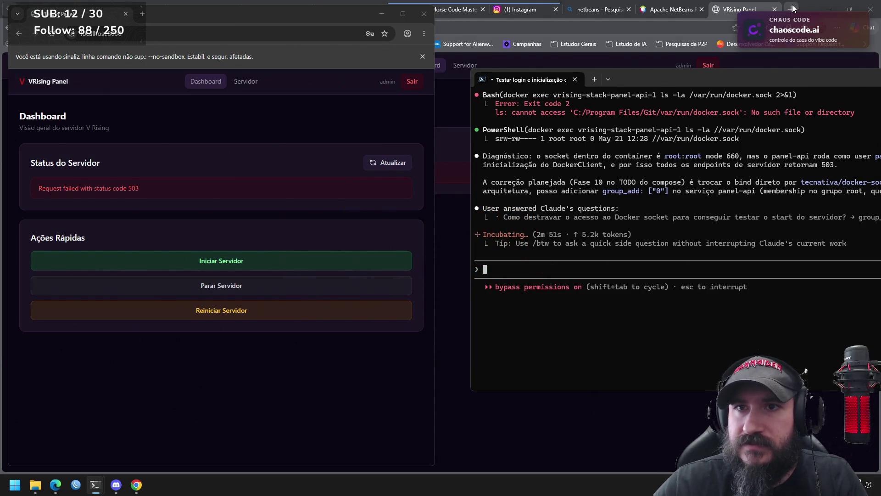
{"action": "left_click", "coordinate": [792, 9]}
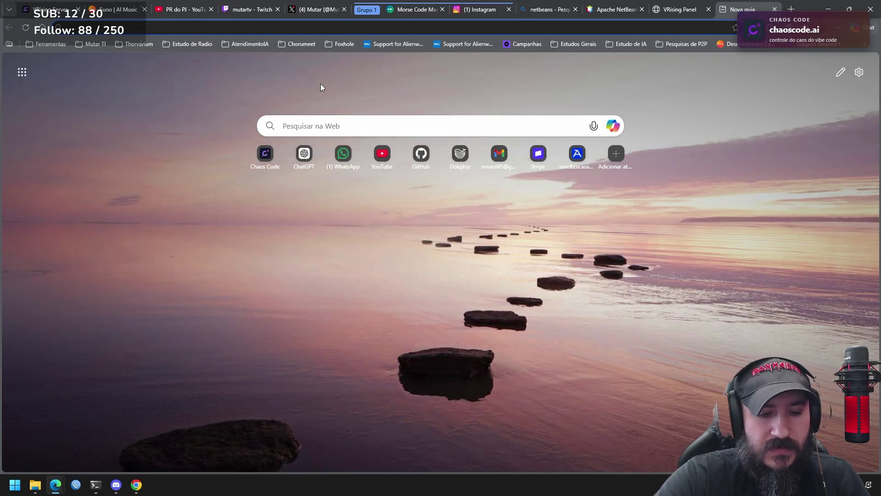
Step: Search Bing for 'codigo hadoken', switch to image results, and refine the query to 'codigo hadoken if'
{"action": "type", "text": "codigo hadoken"}
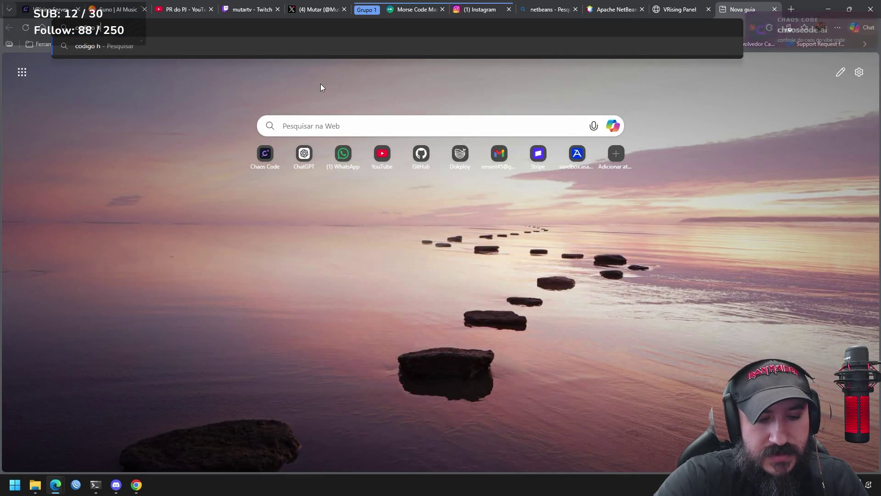
{"action": "key", "text": "Return"}
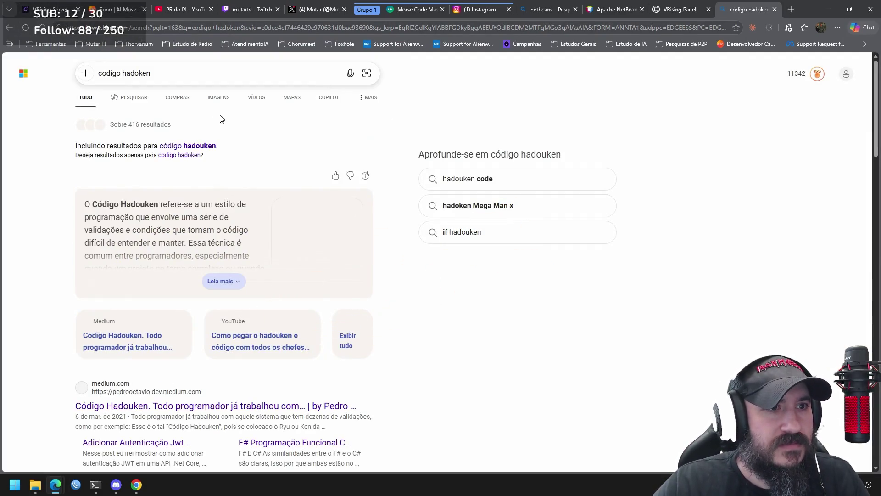
{"action": "left_click", "coordinate": [214, 100]}
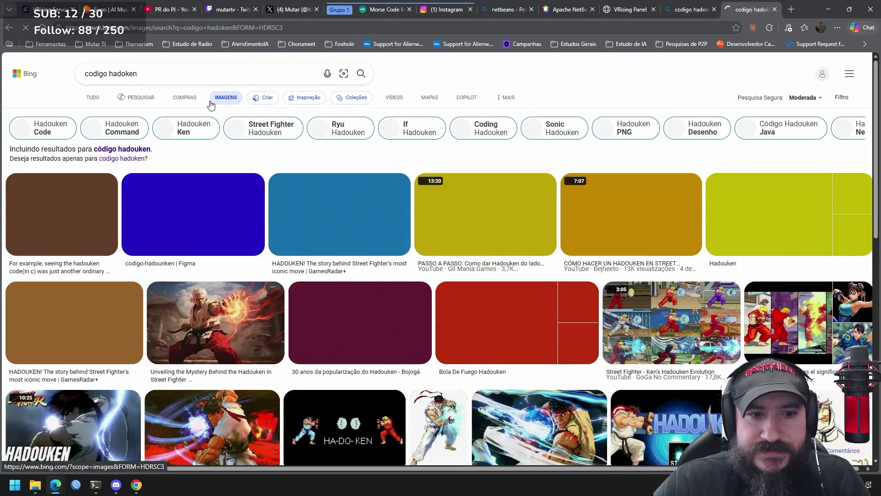
{"action": "left_click", "coordinate": [151, 69]}
{"action": "type", "text": "if"}
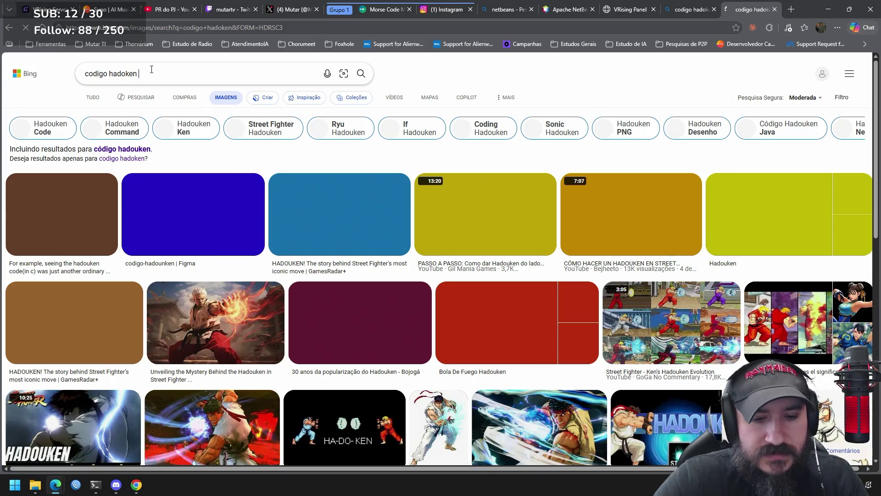
{"action": "key", "text": "Return"}
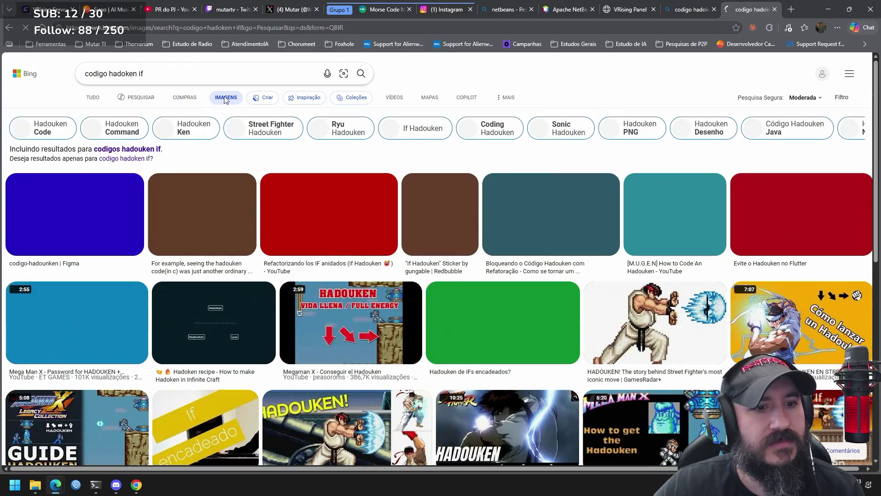
{"action": "scroll", "coordinate": [304, 92], "scroll_direction": "down", "scroll_amount": 3}
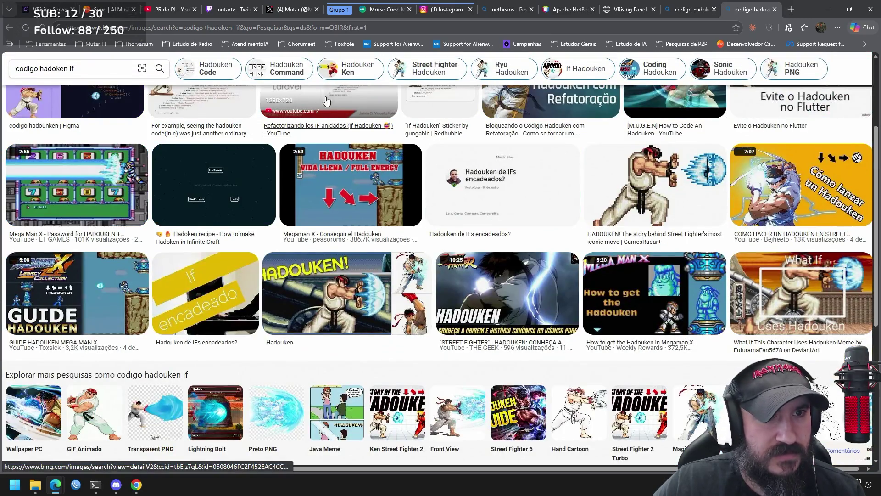
{"action": "scroll", "coordinate": [304, 92], "scroll_direction": "up", "scroll_amount": 3}
Step: Enlarge the hadouken-shaped nested-if code image, then close the image results tab
{"action": "left_click", "coordinate": [211, 211]}
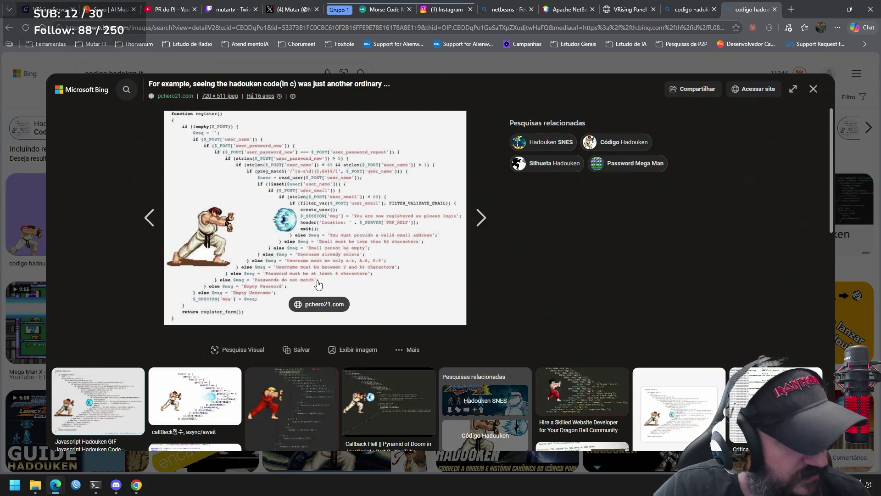
{"action": "mouse_move", "coordinate": [97, 492]}
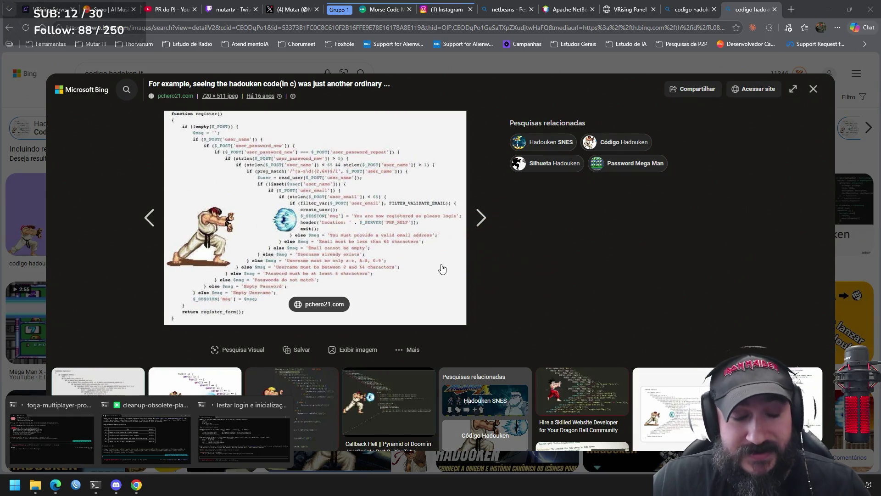
{"action": "left_click", "coordinate": [774, 9]}
Step: Close the remaining Bing tab and bring the VRising panel window and Claude Code terminal back up
{"action": "left_click", "coordinate": [774, 9]}
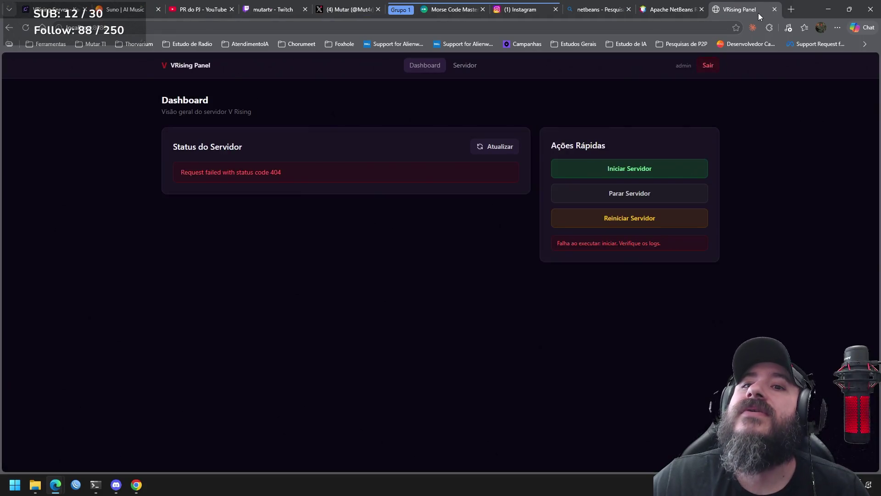
{"action": "left_click", "coordinate": [753, 28]}
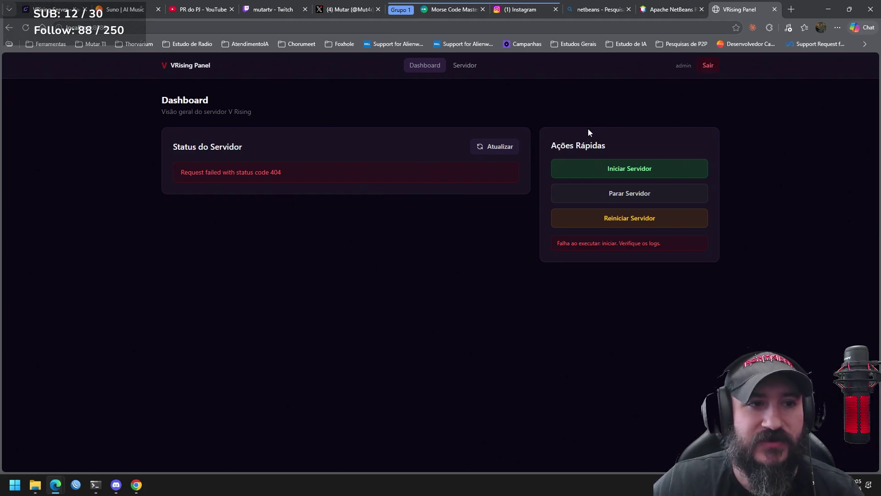
{"action": "left_click", "coordinate": [133, 489]}
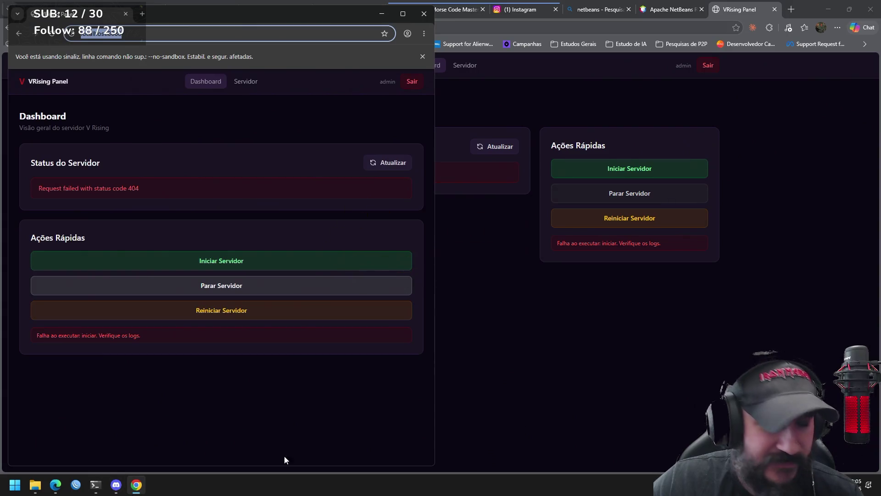
{"action": "key", "text": "alt+Tab"}
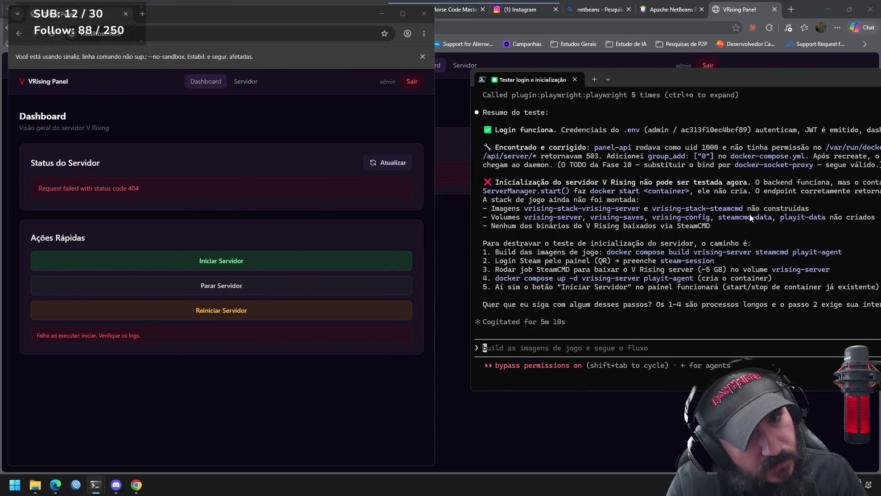
Step: Draft the unsent prompt 'o painel precisa ser um gerenciador do steam CMD' and refocus the panel
{"action": "type", "text": "o painel precisa ser um gerenciador d"}
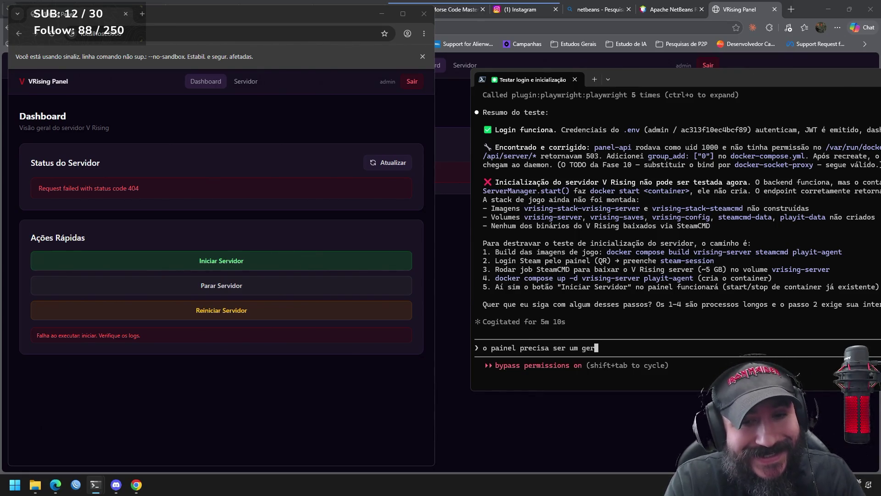
{"action": "type", "text": "o "}
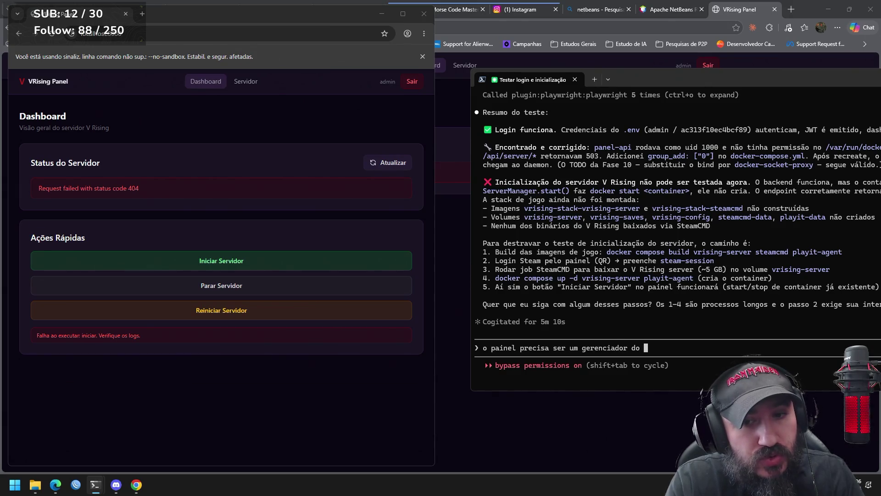
{"action": "type", "text": "steam "}
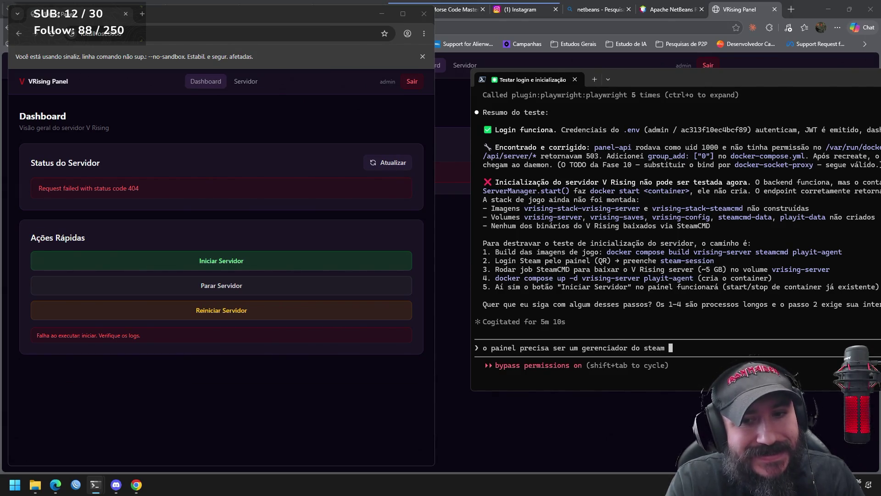
{"action": "type", "text": "CMD"}
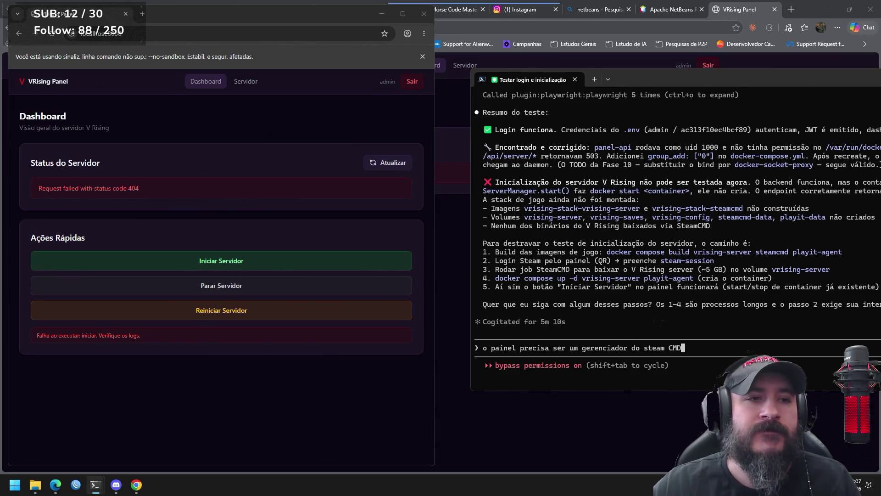
{"action": "left_click", "coordinate": [239, 86]}
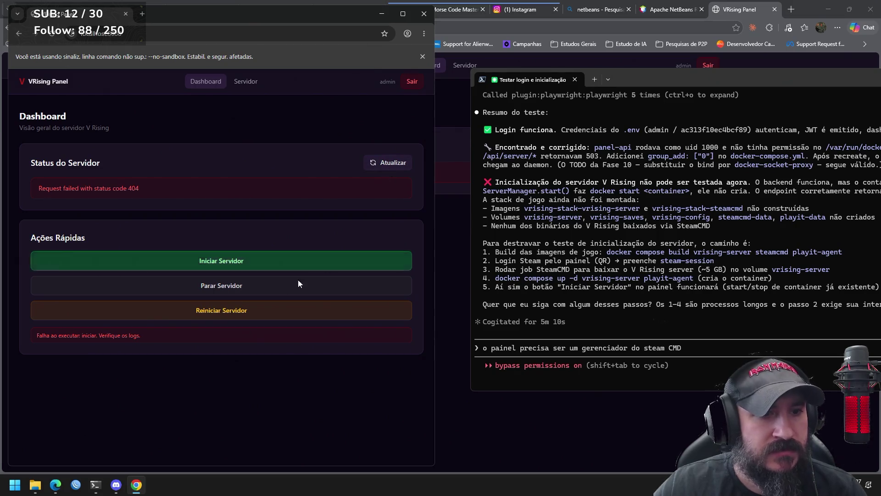
Step: Try stopping and restarting the V Rising server from the panel, then close Steam and open Docker Desktop
{"action": "left_click", "coordinate": [258, 288]}
{"action": "left_click", "coordinate": [288, 291]}
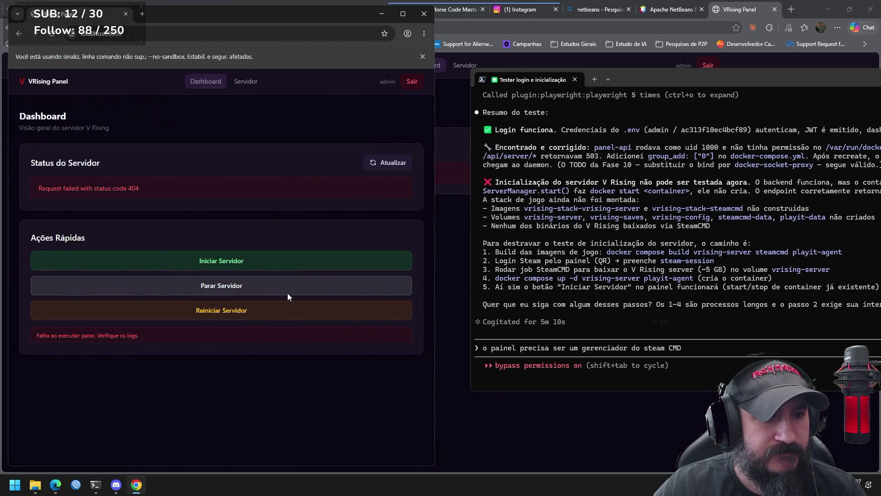
{"action": "left_click", "coordinate": [288, 313]}
{"action": "left_click", "coordinate": [278, 289]}
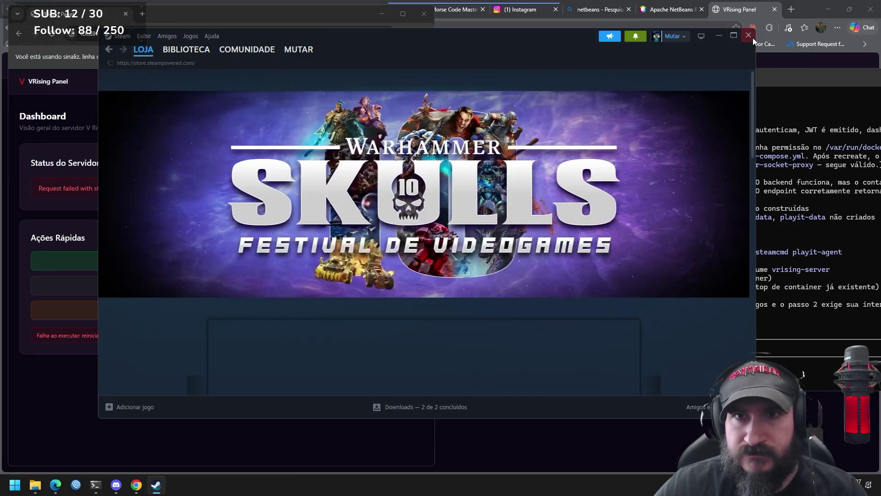
{"action": "left_click", "coordinate": [749, 36]}
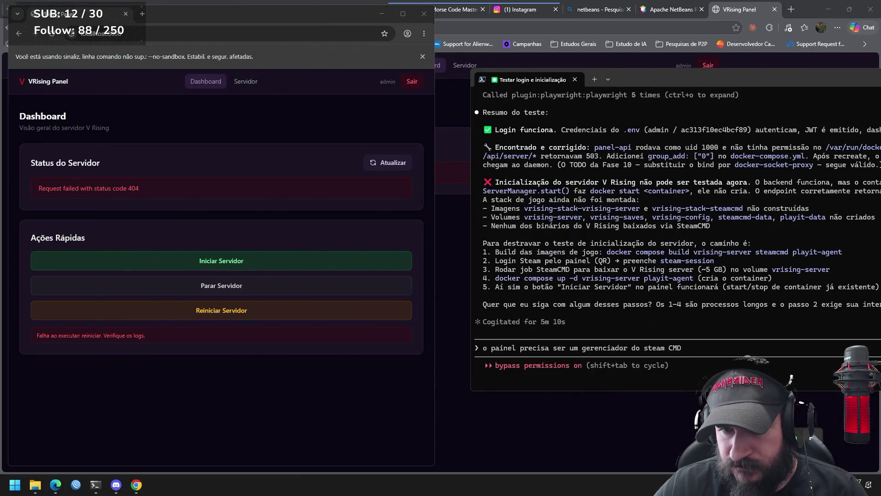
{"action": "left_click", "coordinate": [812, 437]}
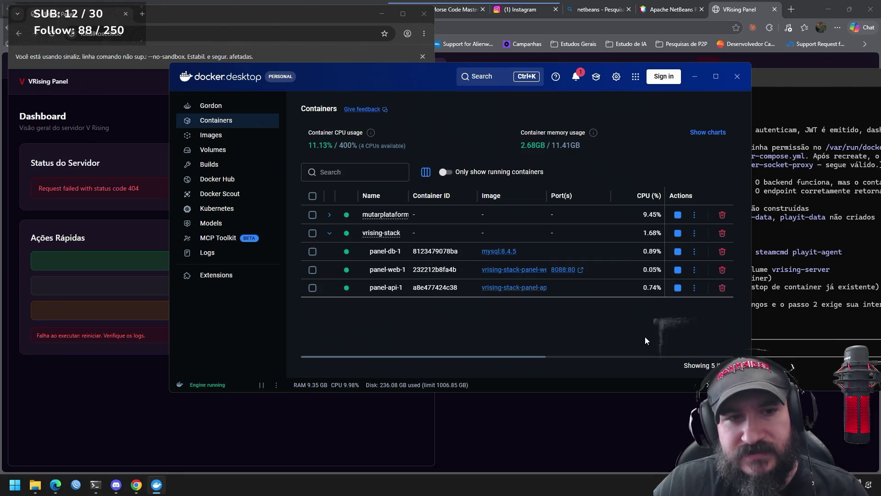
Step: Expand the mutarplataforma project's containers and begin deleting that compose project
{"action": "left_click", "coordinate": [329, 214]}
{"action": "scroll", "coordinate": [458, 255], "scroll_direction": "down", "scroll_amount": 1}
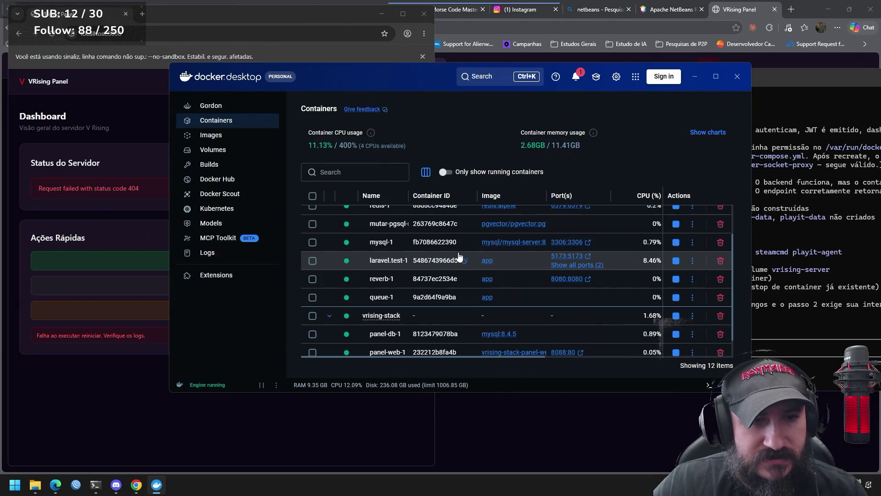
{"action": "scroll", "coordinate": [492, 263], "scroll_direction": "up", "scroll_amount": 2}
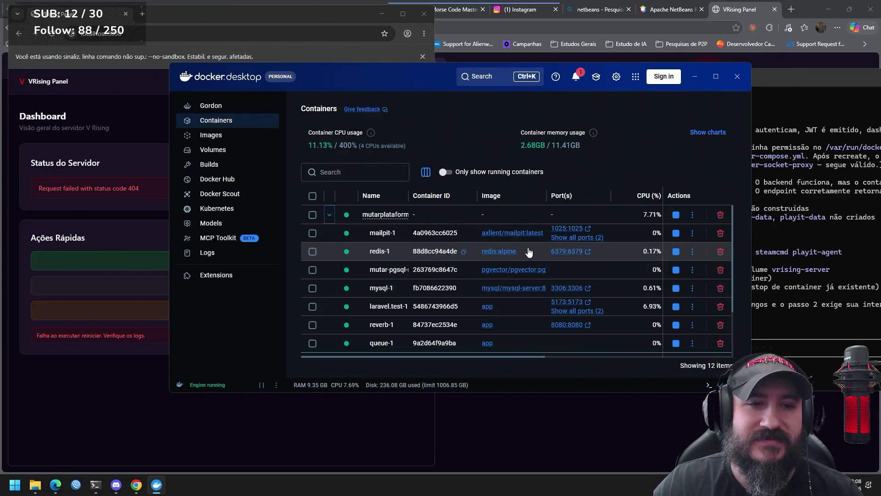
{"action": "left_click", "coordinate": [720, 215]}
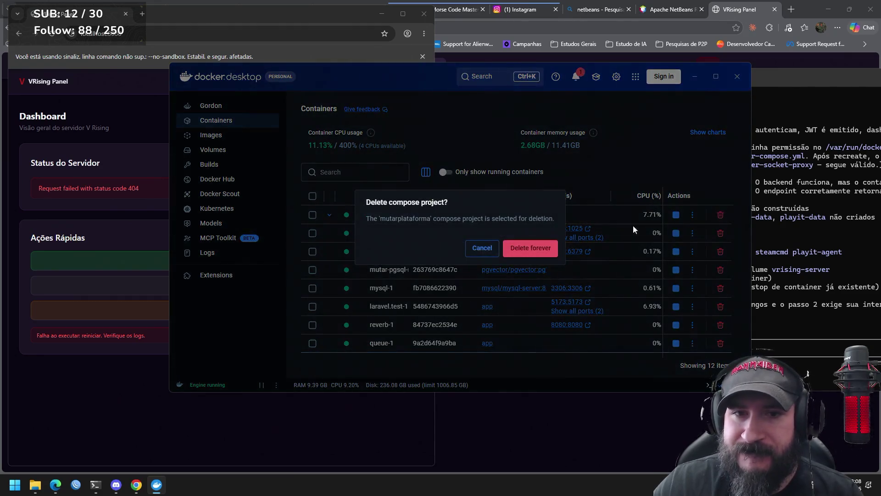
Step: Delete the mutarplataforma compose project forever, then delete it again when it reappears
{"action": "left_click", "coordinate": [542, 247]}
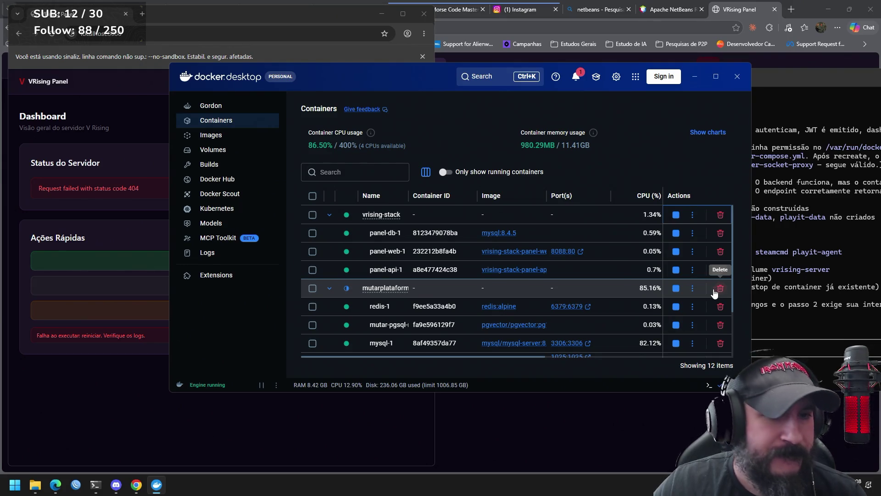
{"action": "scroll", "coordinate": [611, 283], "scroll_direction": "down", "scroll_amount": 3}
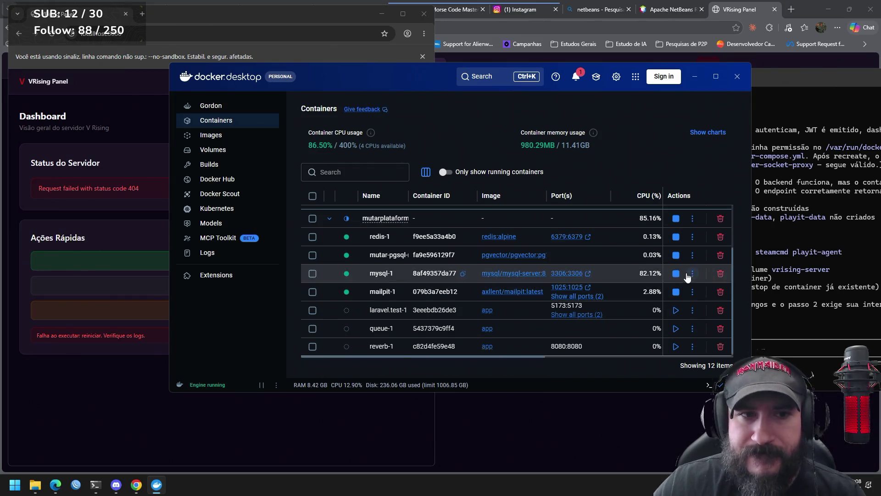
{"action": "scroll", "coordinate": [680, 280], "scroll_direction": "up", "scroll_amount": 2}
{"action": "left_click", "coordinate": [719, 264]}
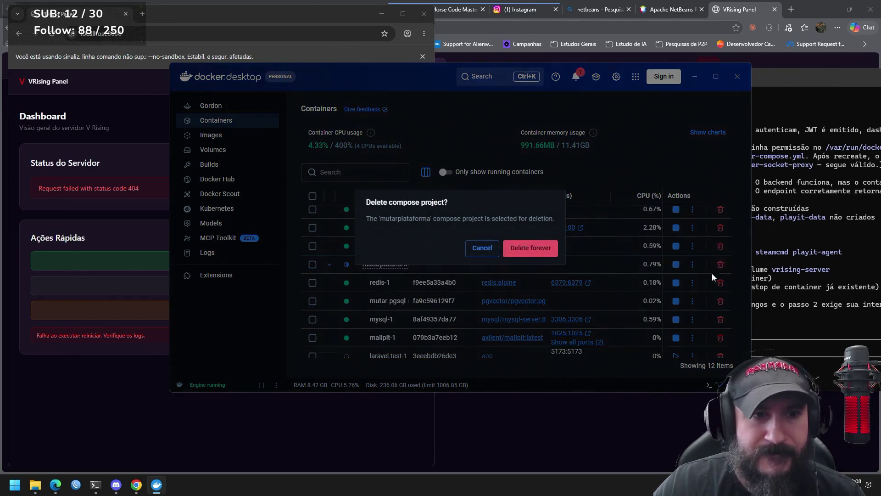
{"action": "left_click", "coordinate": [539, 250]}
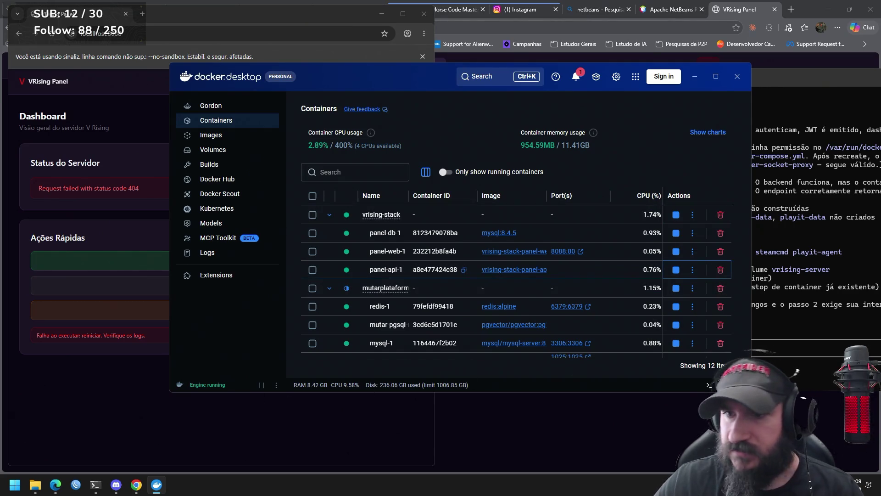
Step: Permanently delete mutarplataforma so only vrising-stack's 4 items remain, then return to the VRising panel
{"action": "key", "text": "alt+Tab"}
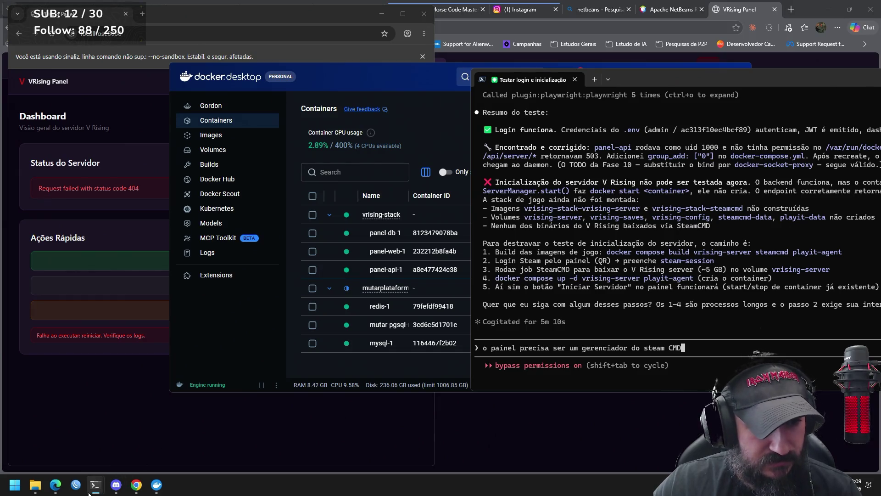
{"action": "mouse_move", "coordinate": [91, 489]}
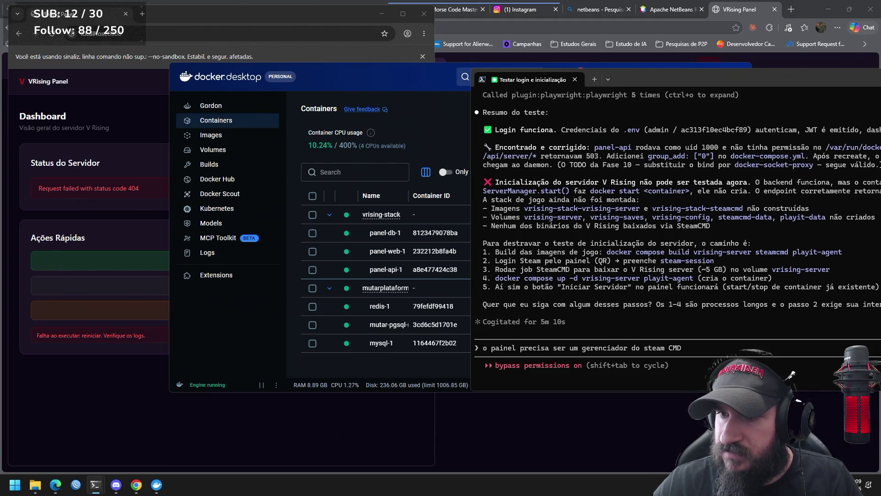
{"action": "left_click", "coordinate": [419, 374]}
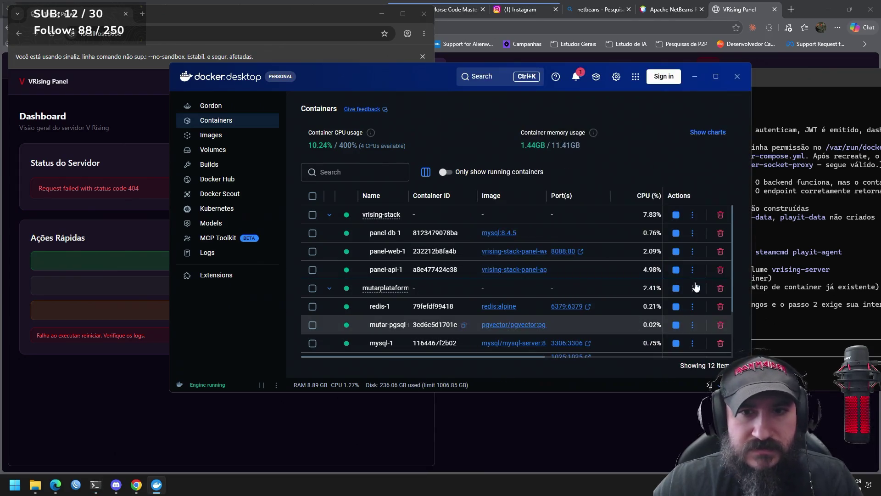
{"action": "left_click", "coordinate": [720, 288]}
{"action": "left_click", "coordinate": [528, 253]}
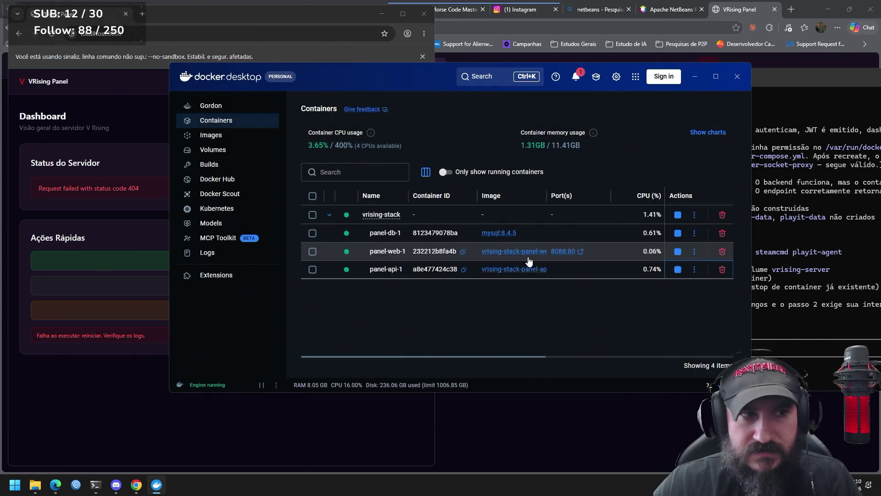
{"action": "left_click", "coordinate": [161, 386]}
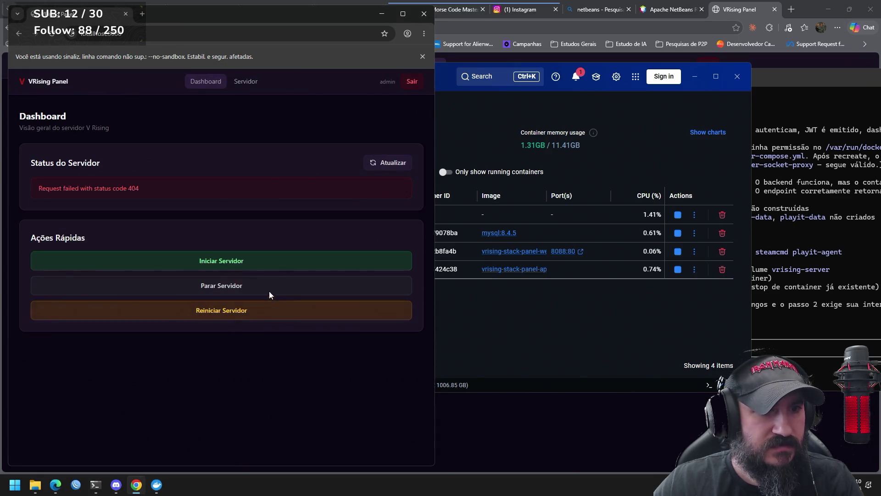
Step: Start the V Rising server from the panel and confirm, then bring Docker Desktop forward
{"action": "left_click", "coordinate": [271, 264]}
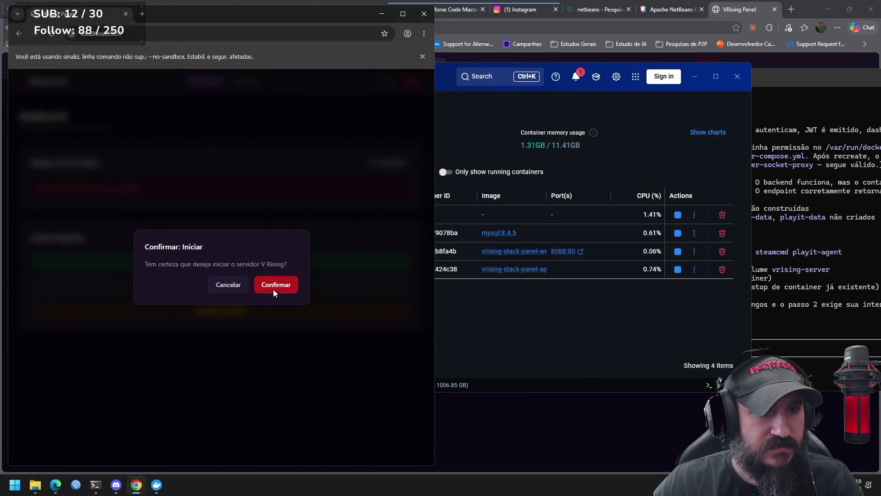
{"action": "left_click", "coordinate": [274, 290]}
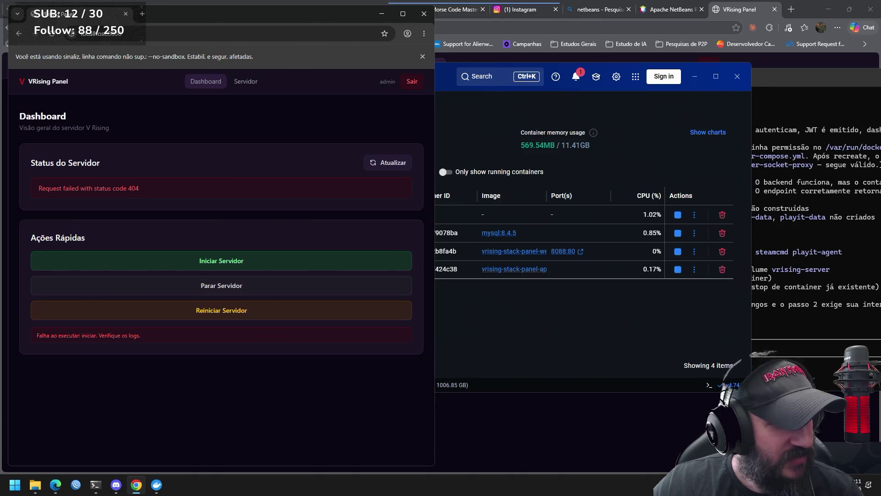
{"action": "left_click", "coordinate": [157, 485]}
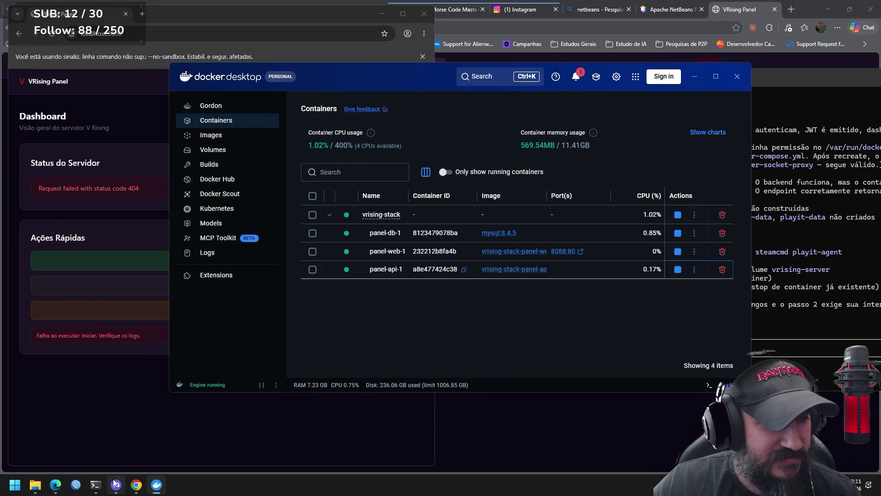
Step: Raise Docker Desktop to view vrising-stack's running db, web and api containers
{"action": "mouse_move", "coordinate": [116, 484]}
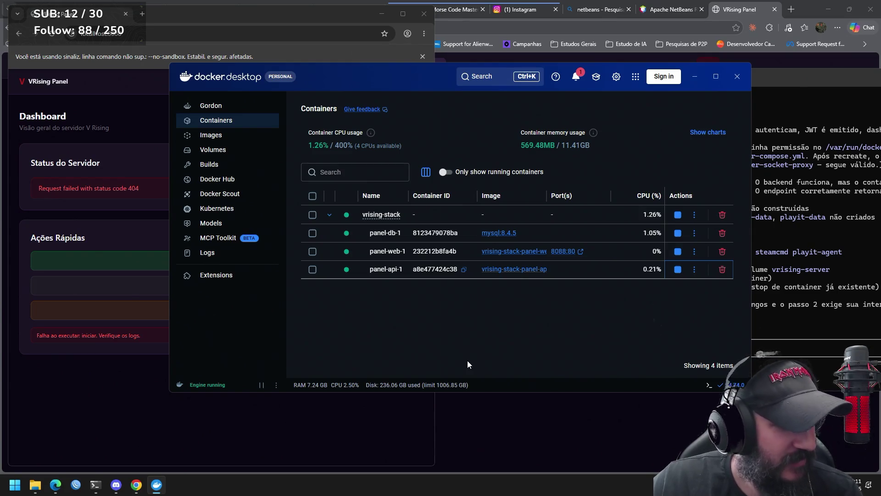
Step: Bring the Claude Code terminal holding the SteamCMD-manager prompt in front of Docker Desktop
{"action": "left_click", "coordinate": [797, 324]}
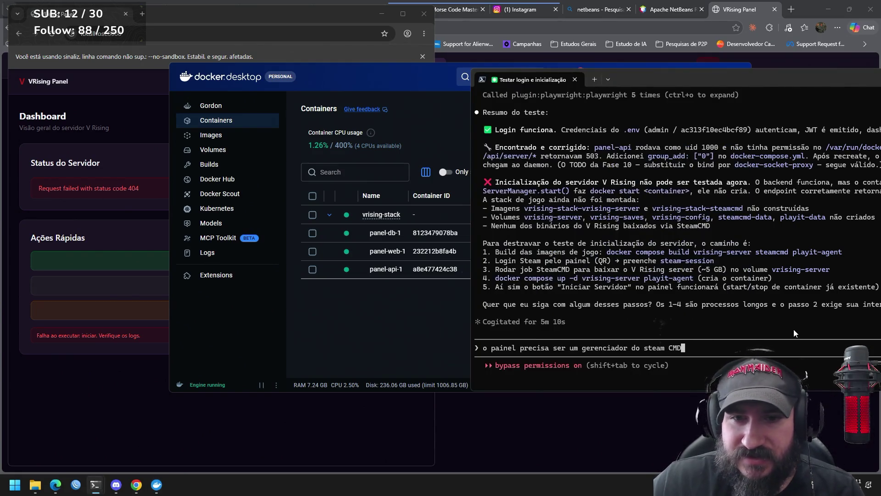
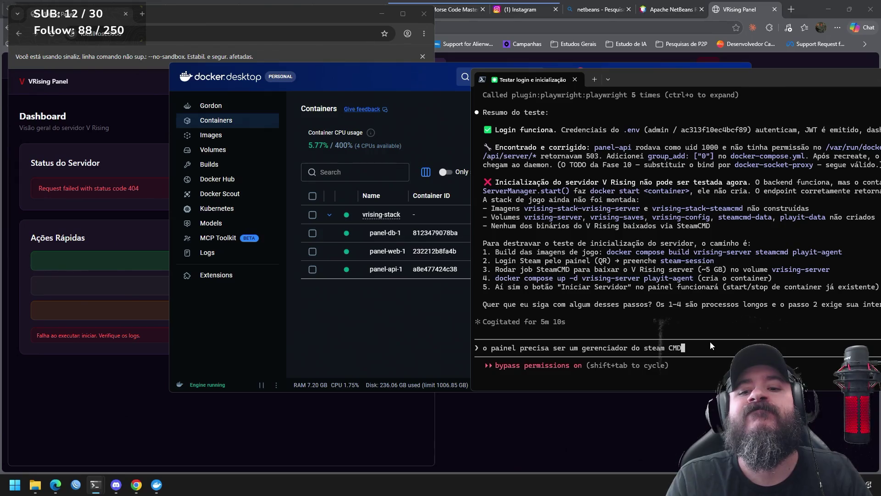
Step: Ask Claude Code to handle SteamCMD authentication and V Rising server file downloads before the start button appears
{"action": "type", "text": ", então antes de aparecer "}
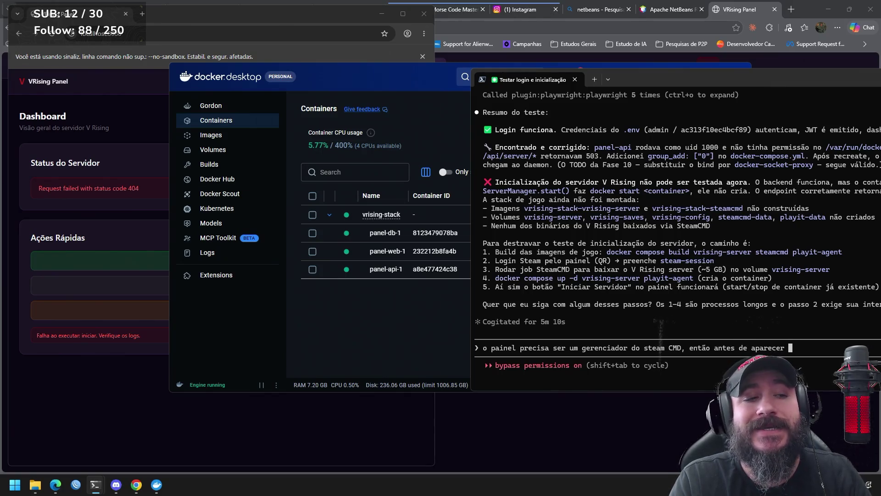
{"action": "type", "text": "o"}
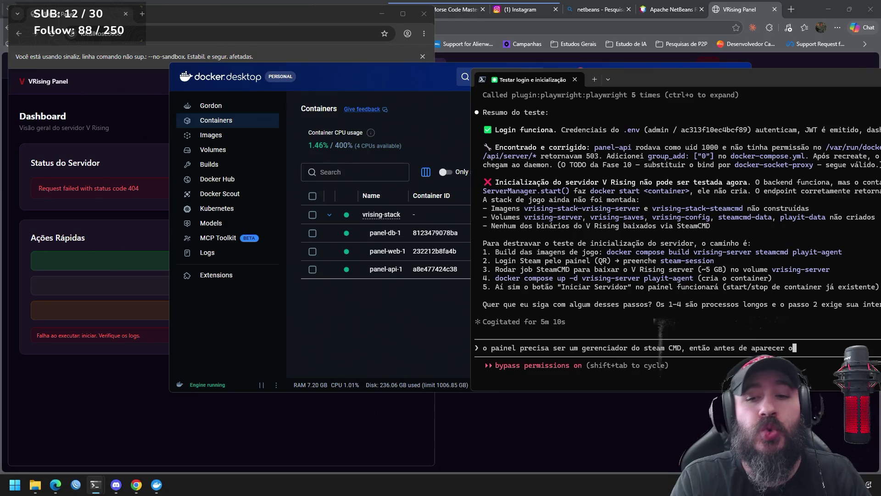
{"action": "type", "text": " botão de inicializar"}
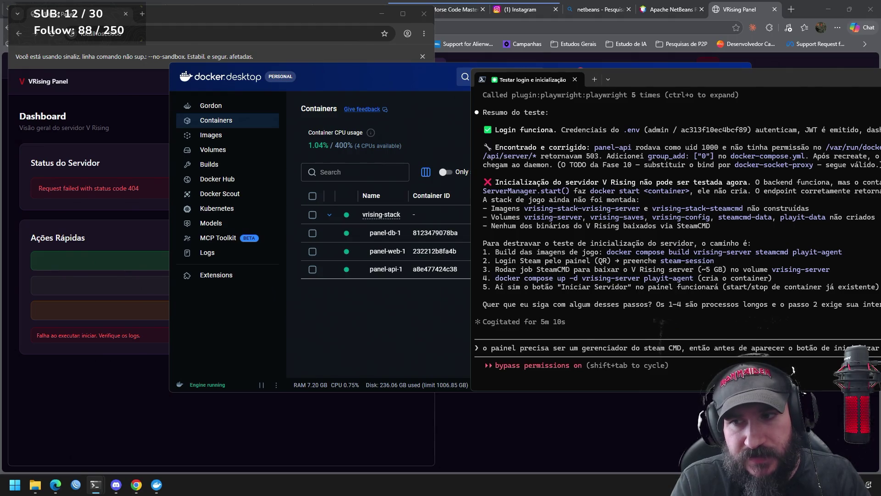
{"action": "type", "text": "autenticação steam cmd"}
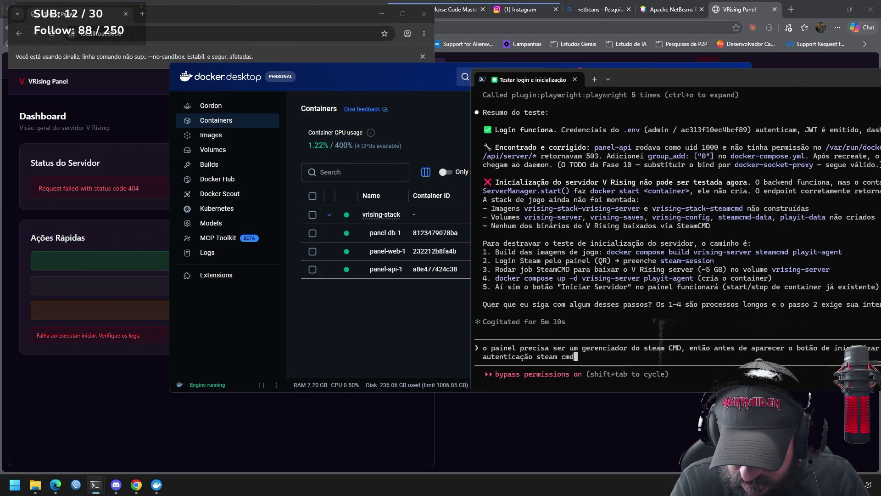
{"action": "type", "text": ","}
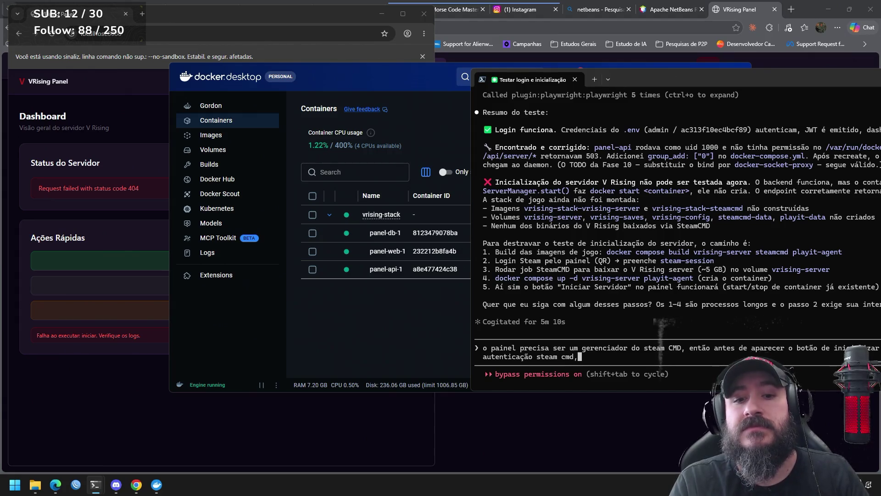
{"action": "type", "text": " baixar "}
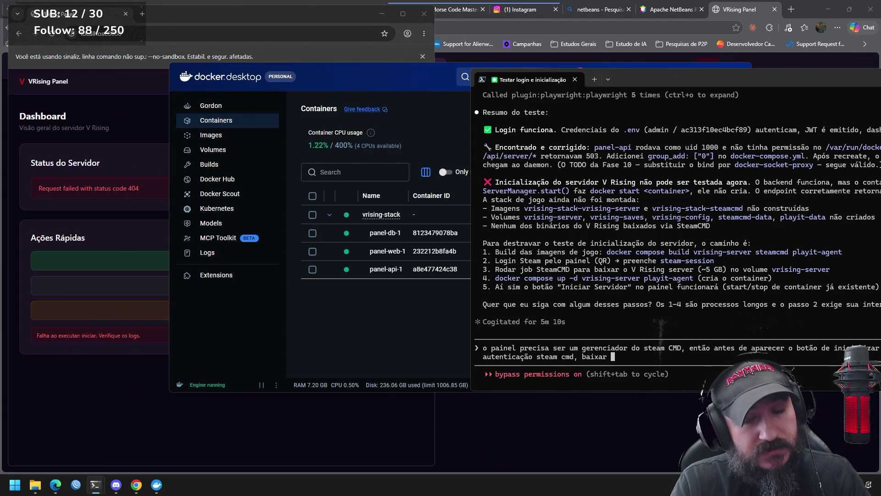
{"action": "type", "text": "o"}
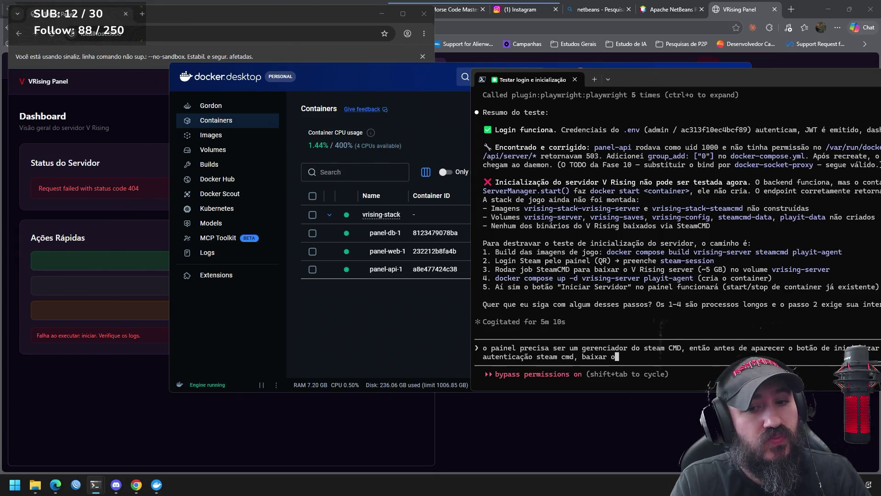
{"action": "type", "text": "s"}
{"action": "type", "text": " arquivos"}
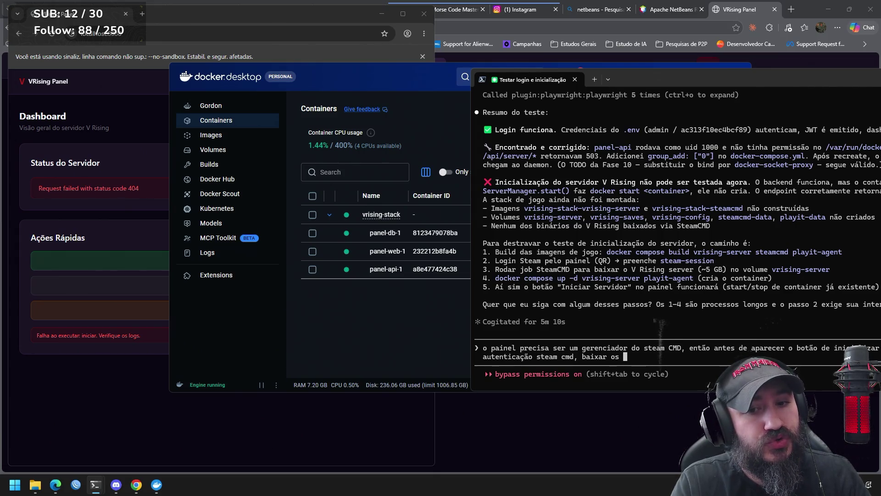
{"action": "type", "text": " d"}
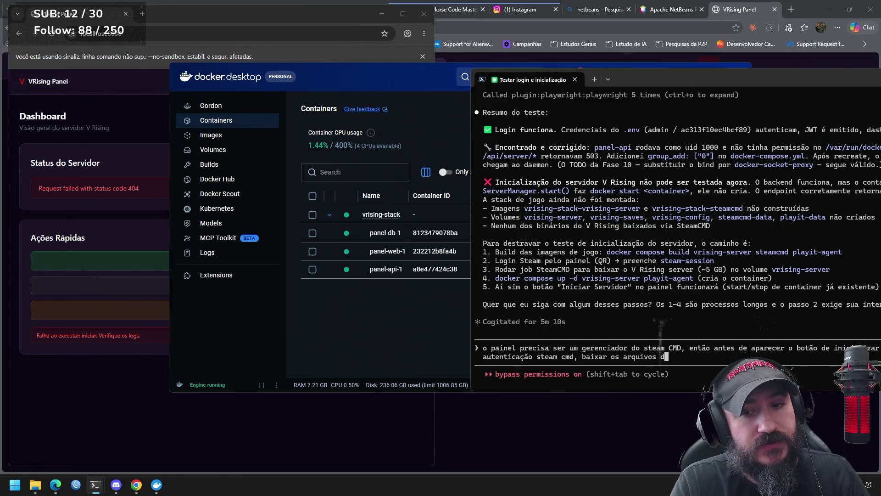
{"action": "type", "text": "o servidor vrising"}
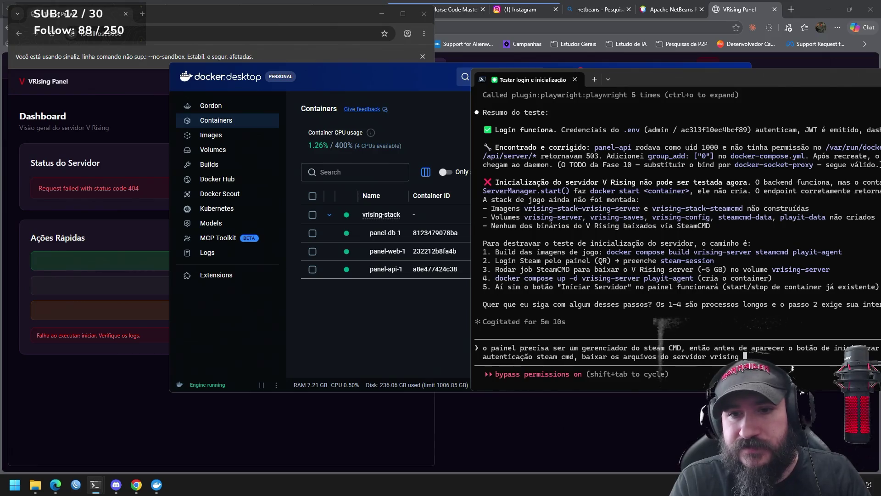
{"action": "type", "text": " e assim por diante"}
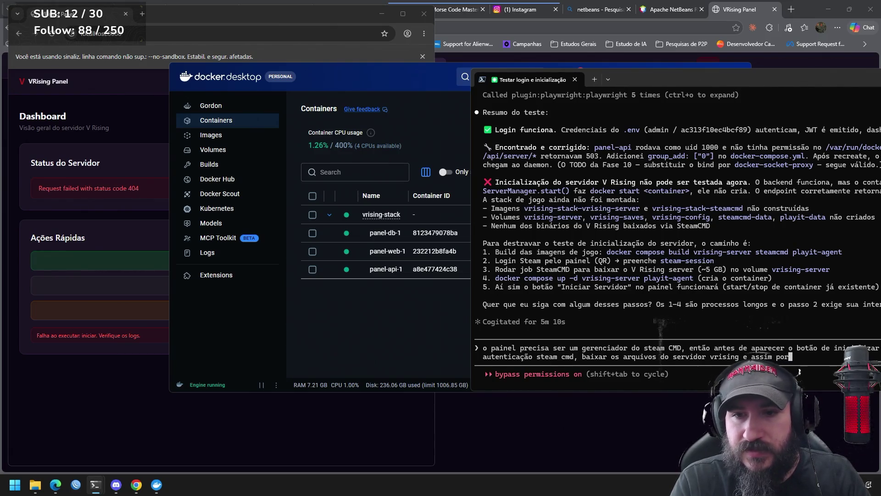
{"action": "key", "text": "Return"}
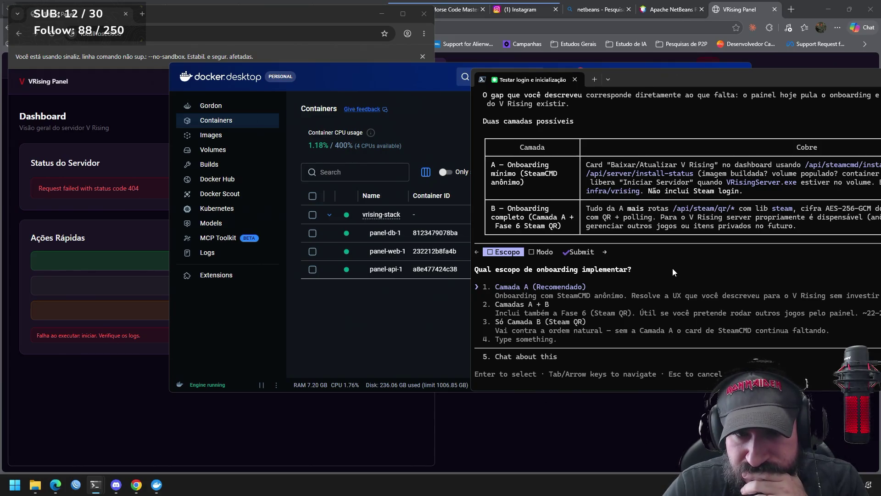
Step: Choose Camada A with a detailed plan, panel-triggered image builds, container auto-start, and WebSocket log streaming
{"action": "key", "text": "Return"}
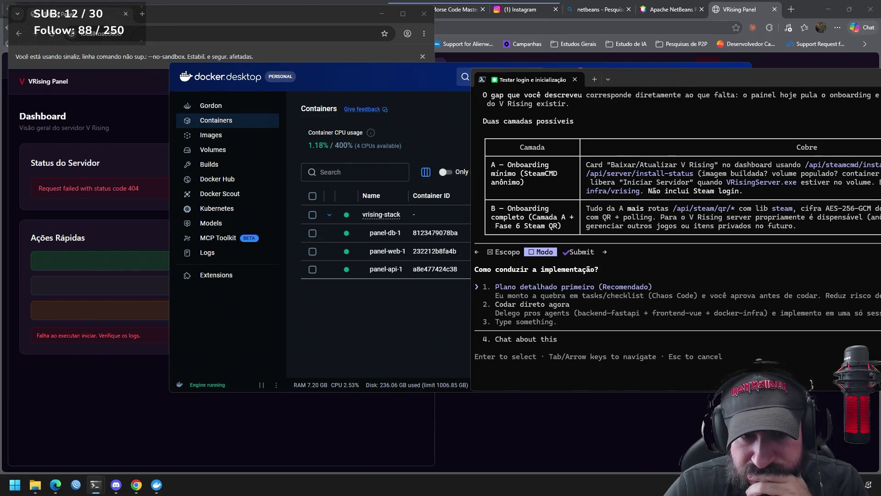
{"action": "key", "text": "Return"}
{"action": "key", "text": "Return"}
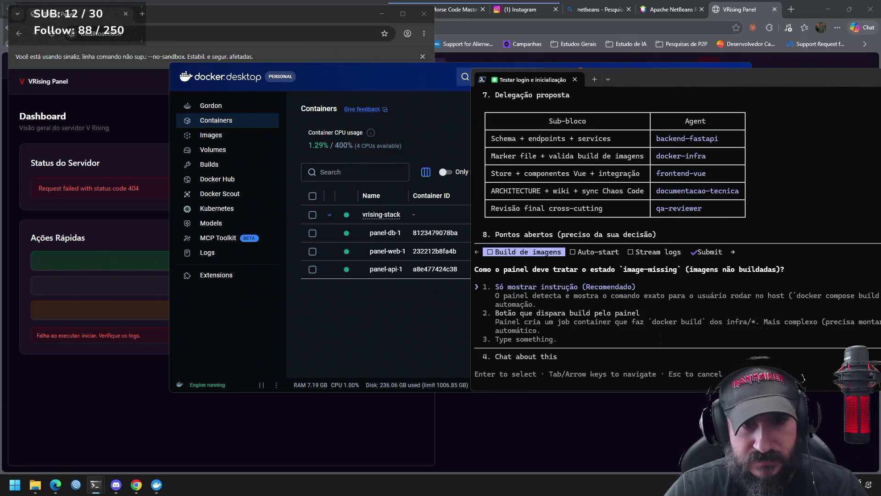
{"action": "key", "text": "Down"}
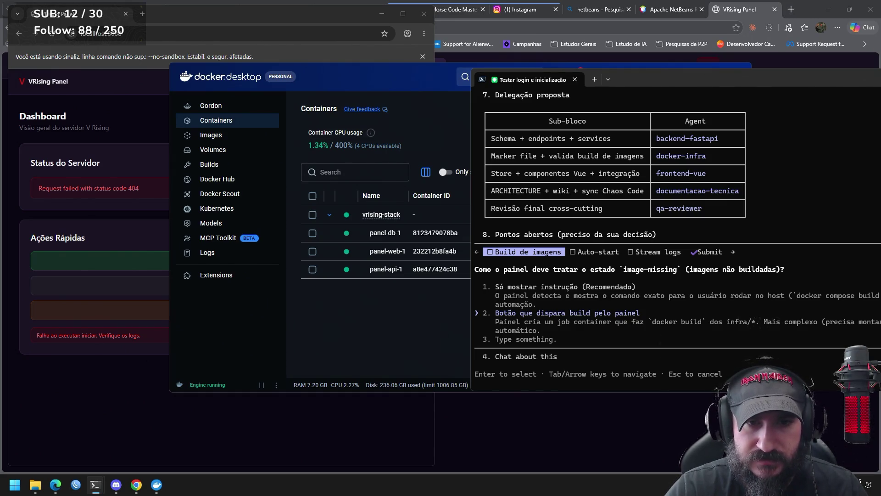
{"action": "key", "text": "Return"}
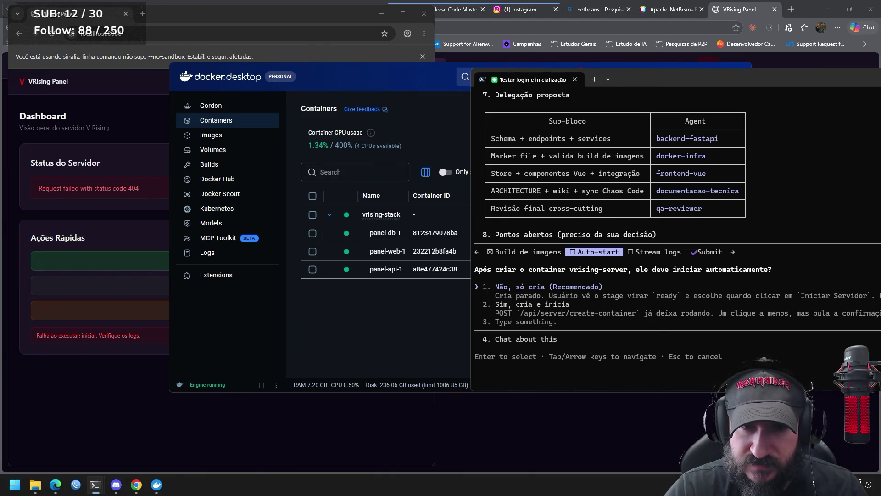
{"action": "key", "text": "Return"}
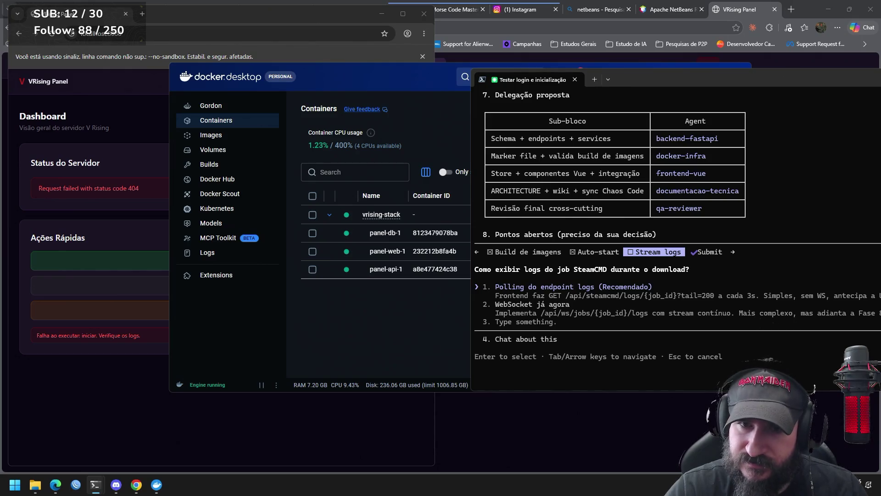
{"action": "key", "text": "Return"}
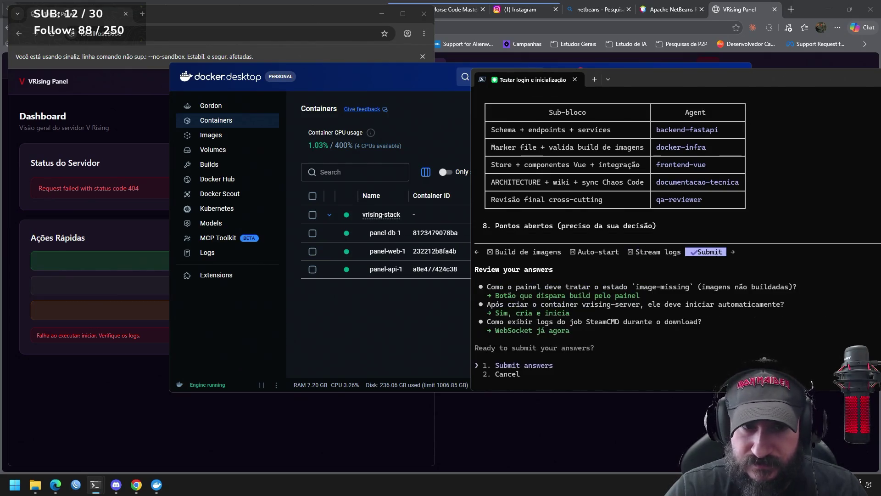
{"action": "key", "text": "Return"}
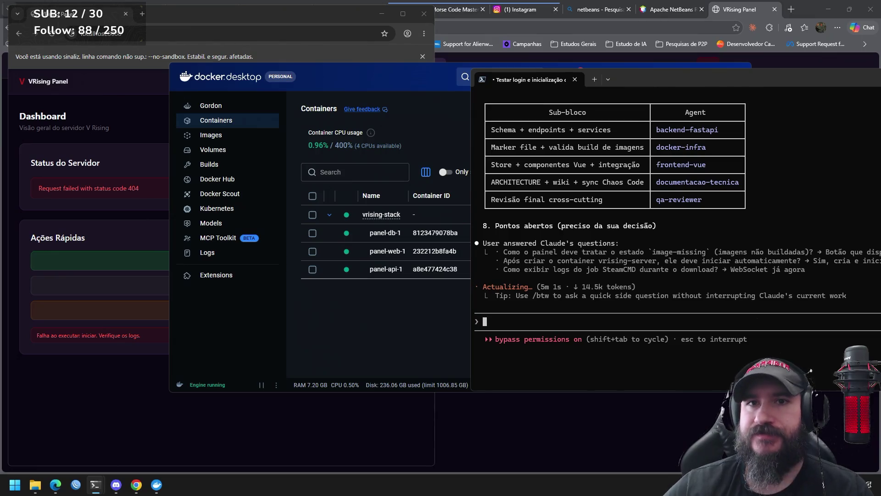
Step: Open the Excalidraw whiteboard from the bookmarks in a new browser tab
{"action": "left_click", "coordinate": [791, 9]}
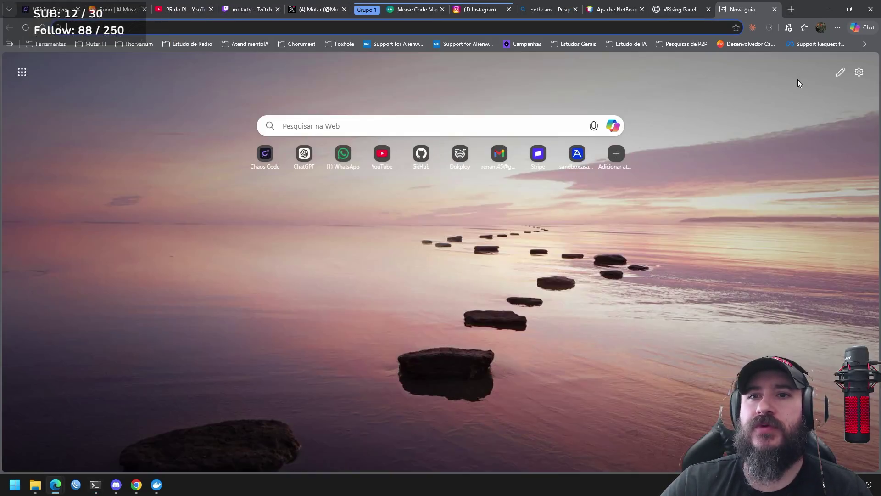
{"action": "left_click", "coordinate": [865, 43]}
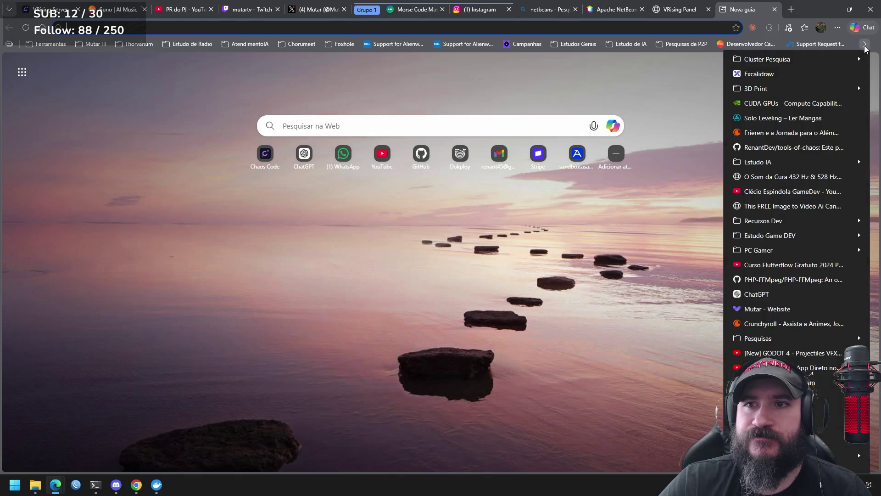
{"action": "left_click", "coordinate": [743, 74]}
{"action": "mouse_move", "coordinate": [718, 222]}
{"action": "left_mouse_down"}
{"action": "mouse_move", "coordinate": [415, 218]}
{"action": "mouse_move", "coordinate": [392, 182]}
{"action": "mouse_move", "coordinate": [488, 330]}
{"action": "mouse_move", "coordinate": [301, 415]}
{"action": "mouse_move", "coordinate": [553, 331]}
{"action": "mouse_move", "coordinate": [425, 393]}
{"action": "mouse_move", "coordinate": [714, 206]}
{"action": "mouse_move", "coordinate": [619, 171]}
{"action": "mouse_move", "coordinate": [675, 256]}
{"action": "mouse_move", "coordinate": [520, 311]}
{"action": "left_mouse_up"}
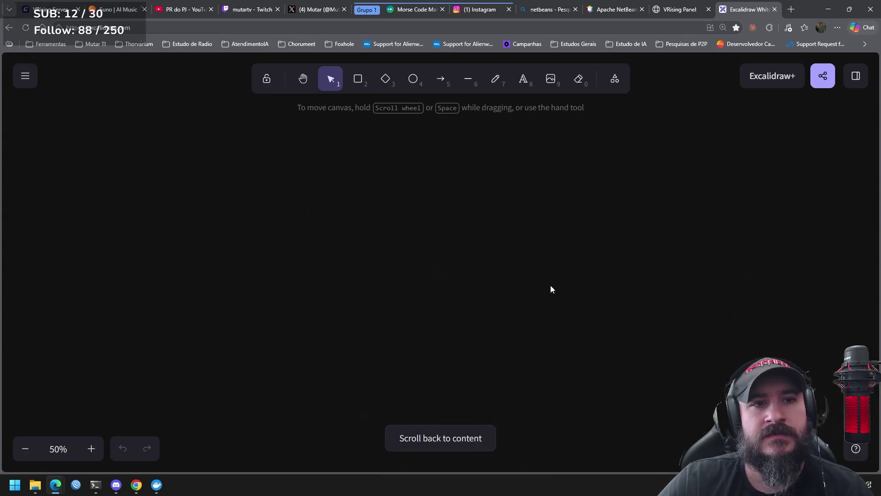
Step: Draw a tall hatched rectangle and add a 'Raspberry PI' label above it
{"action": "left_click", "coordinate": [358, 78]}
{"action": "mouse_move", "coordinate": [221, 168]}
{"action": "left_mouse_down"}
{"action": "mouse_move", "coordinate": [323, 285]}
{"action": "mouse_move", "coordinate": [315, 295]}
{"action": "mouse_move", "coordinate": [309, 283]}
{"action": "left_mouse_up"}
{"action": "mouse_move", "coordinate": [285, 221]}
{"action": "left_mouse_down"}
{"action": "mouse_move", "coordinate": [326, 246]}
{"action": "mouse_move", "coordinate": [464, 232]}
{"action": "mouse_move", "coordinate": [458, 240]}
{"action": "left_mouse_up"}
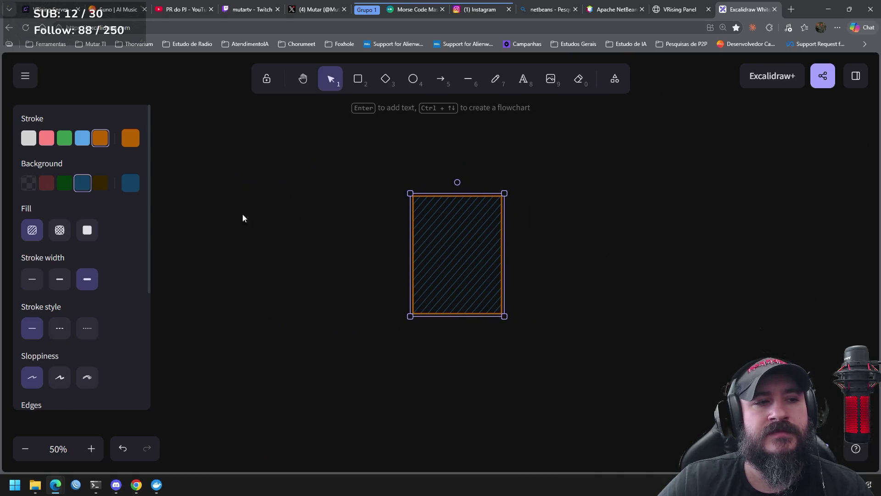
{"action": "left_click", "coordinate": [531, 91]}
{"action": "left_click", "coordinate": [417, 189]}
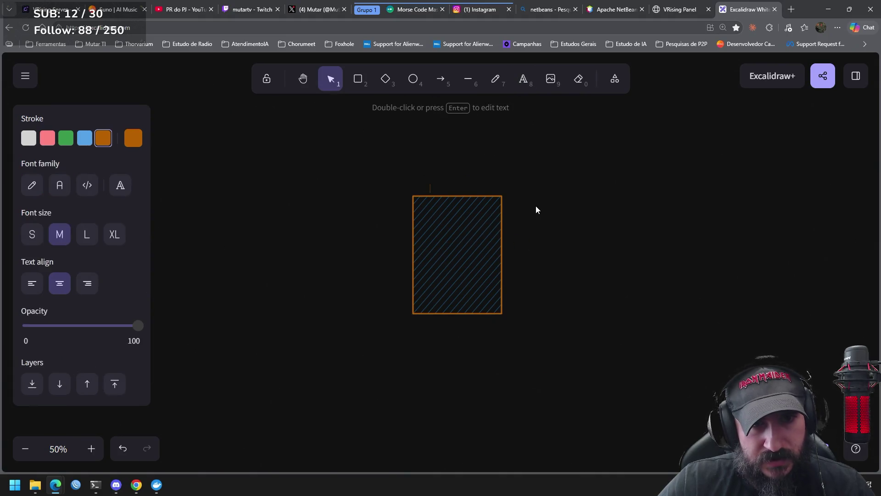
{"action": "type", "text": "Ras"}
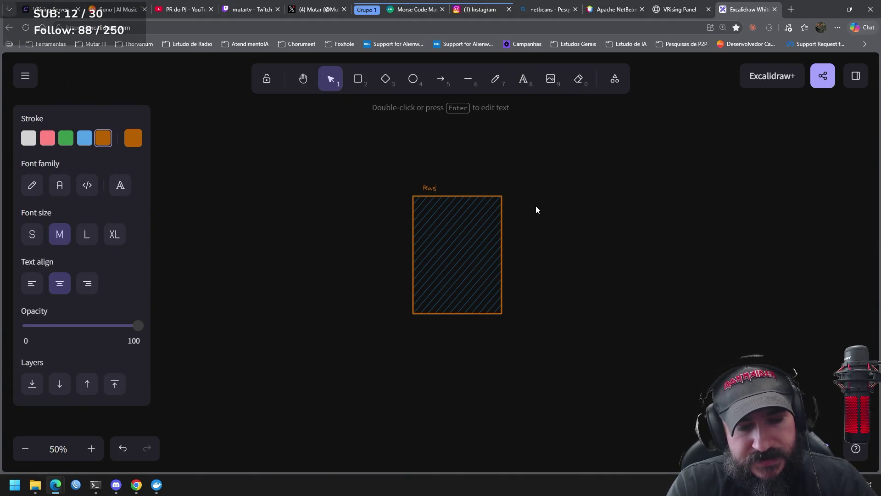
{"action": "type", "text": "pberry PI"}
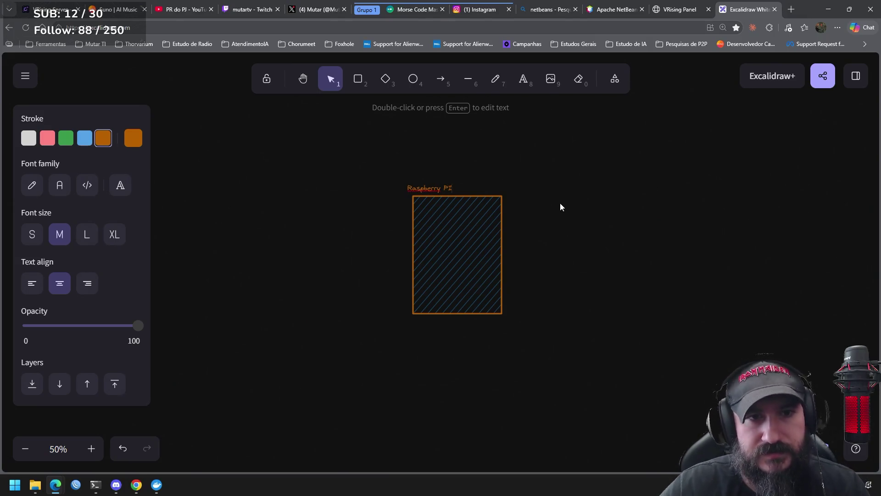
{"action": "left_click", "coordinate": [558, 205]}
Step: Enlarge the Raspberry PI label and move it with its box about 360 px left
{"action": "left_click", "coordinate": [439, 186]}
{"action": "mouse_move", "coordinate": [456, 179]}
{"action": "left_mouse_down"}
{"action": "mouse_move", "coordinate": [530, 164]}
{"action": "mouse_move", "coordinate": [473, 171]}
{"action": "left_mouse_up"}
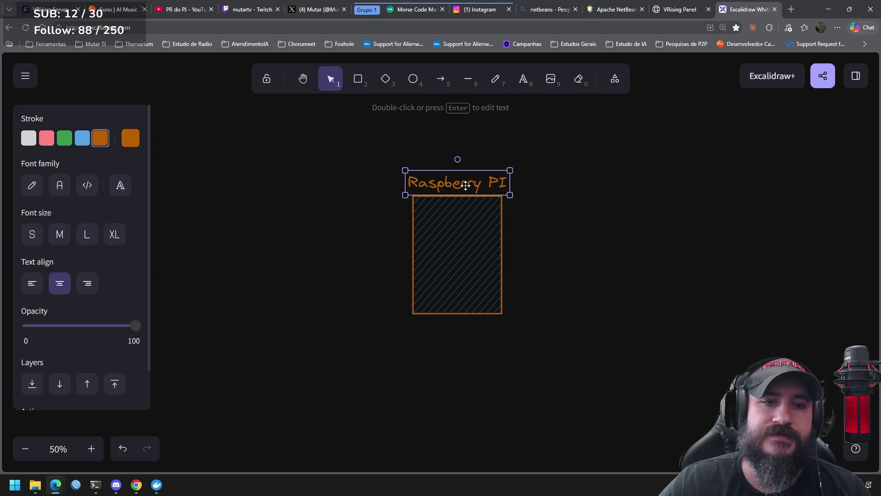
{"action": "left_click", "coordinate": [581, 205]}
{"action": "left_click_drag", "start_coordinate": [574, 165], "coordinate": [378, 346]}
{"action": "left_click_drag", "start_coordinate": [429, 260], "coordinate": [301, 262]}
{"action": "left_click", "coordinate": [499, 111]}
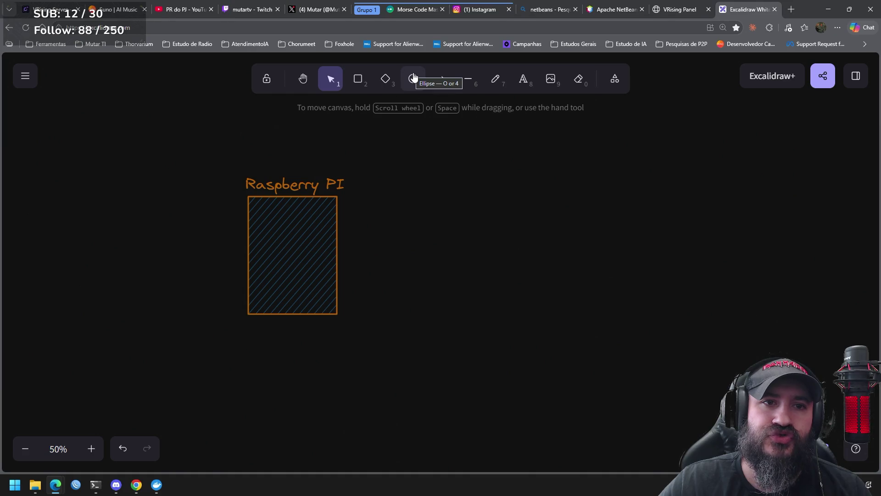
Step: Draw a small circle right of the box with an arrow into the Raspberry PI box
{"action": "left_click", "coordinate": [414, 77]}
{"action": "mouse_move", "coordinate": [401, 151]}
{"action": "left_mouse_down"}
{"action": "mouse_move", "coordinate": [427, 174]}
{"action": "mouse_move", "coordinate": [427, 165]}
{"action": "mouse_move", "coordinate": [430, 179]}
{"action": "mouse_move", "coordinate": [429, 168]}
{"action": "left_mouse_up"}
{"action": "left_click", "coordinate": [440, 79]}
{"action": "mouse_move", "coordinate": [337, 204]}
{"action": "left_mouse_down"}
{"action": "mouse_move", "coordinate": [416, 158]}
{"action": "mouse_move", "coordinate": [408, 162]}
{"action": "left_mouse_up"}
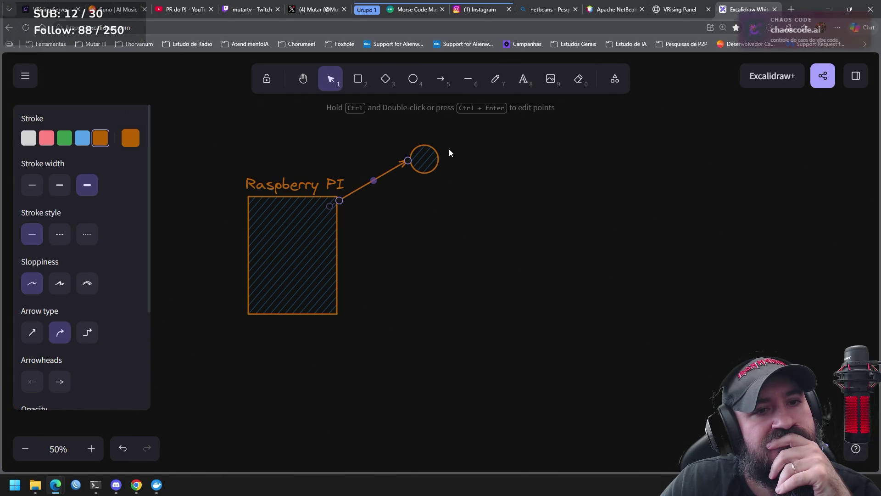
{"action": "key", "text": "Delete"}
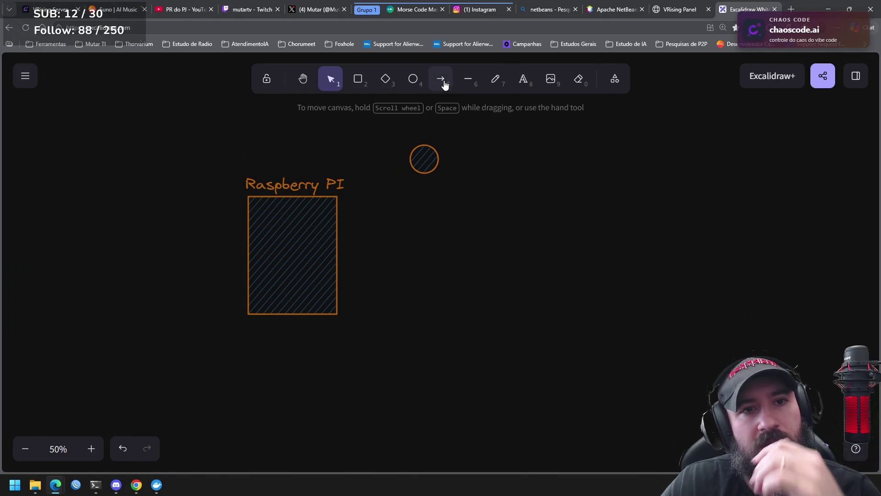
{"action": "left_click", "coordinate": [441, 79]}
{"action": "mouse_move", "coordinate": [410, 164]}
{"action": "left_mouse_down"}
{"action": "mouse_move", "coordinate": [383, 195]}
{"action": "mouse_move", "coordinate": [345, 207]}
{"action": "left_mouse_up"}
Step: Duplicate the circle below the original and arrow it into the box as well
{"action": "left_click_drag", "start_coordinate": [545, 183], "coordinate": [403, 103]}
{"action": "key", "text": "ctrl+c"}
{"action": "key", "text": "ctrl+v"}
{"action": "left_click_drag", "start_coordinate": [476, 189], "coordinate": [437, 200]}
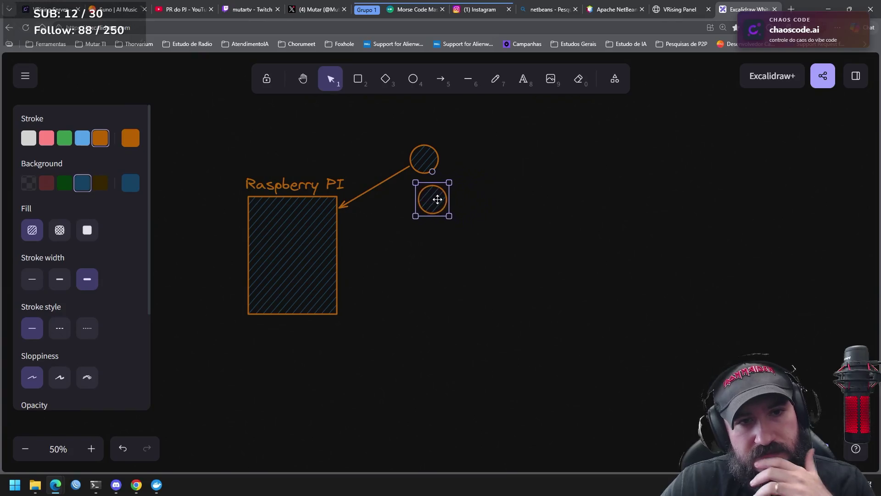
{"action": "key", "text": "a"}
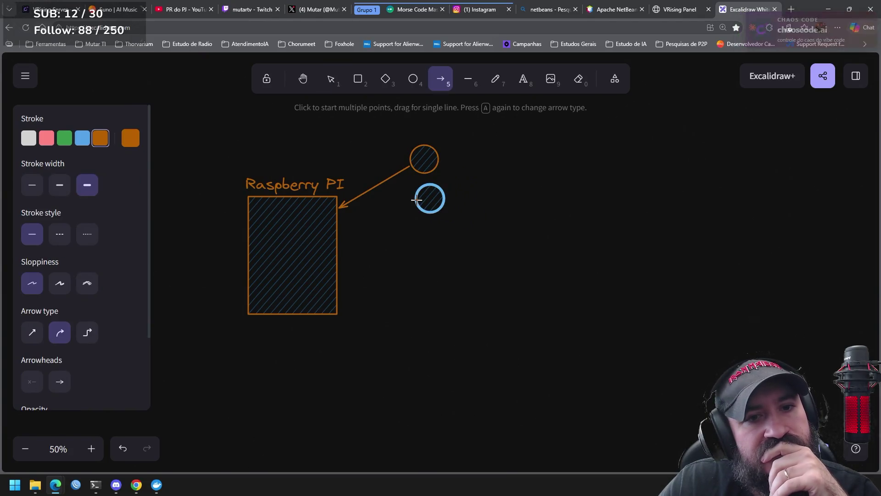
{"action": "left_click_drag", "start_coordinate": [415, 199], "coordinate": [340, 224]}
{"action": "mouse_move", "coordinate": [494, 257]}
{"action": "left_mouse_down"}
{"action": "mouse_move", "coordinate": [399, 179]}
{"action": "mouse_move", "coordinate": [416, 193]}
{"action": "left_mouse_up"}
{"action": "key", "text": "Escape"}
Step: Add an enlarged CAM text label above the top circle
{"action": "left_click", "coordinate": [525, 79]}
{"action": "left_click", "coordinate": [414, 134]}
{"action": "type", "text": "c"}
{"action": "key", "text": "Escape"}
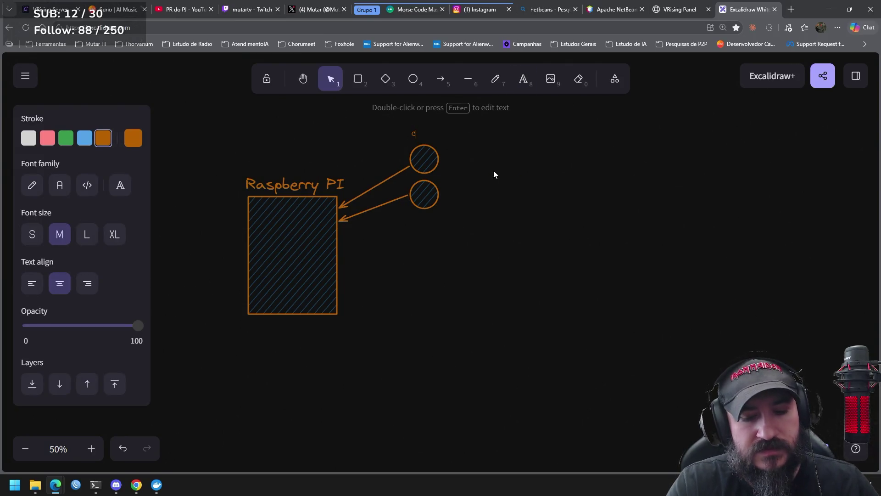
{"action": "left_click", "coordinate": [485, 161]}
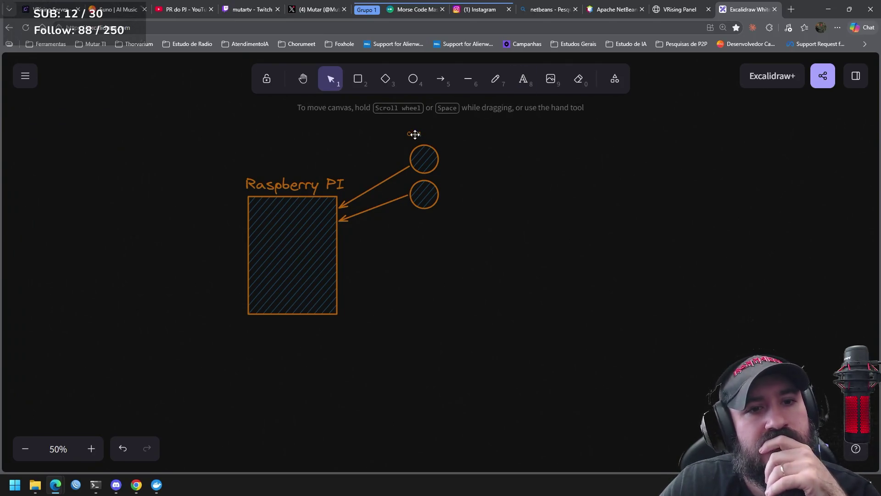
{"action": "left_click", "coordinate": [415, 134]}
{"action": "mouse_move", "coordinate": [421, 137]}
{"action": "left_mouse_down"}
{"action": "mouse_move", "coordinate": [431, 140]}
{"action": "mouse_move", "coordinate": [427, 133]}
{"action": "left_mouse_up"}
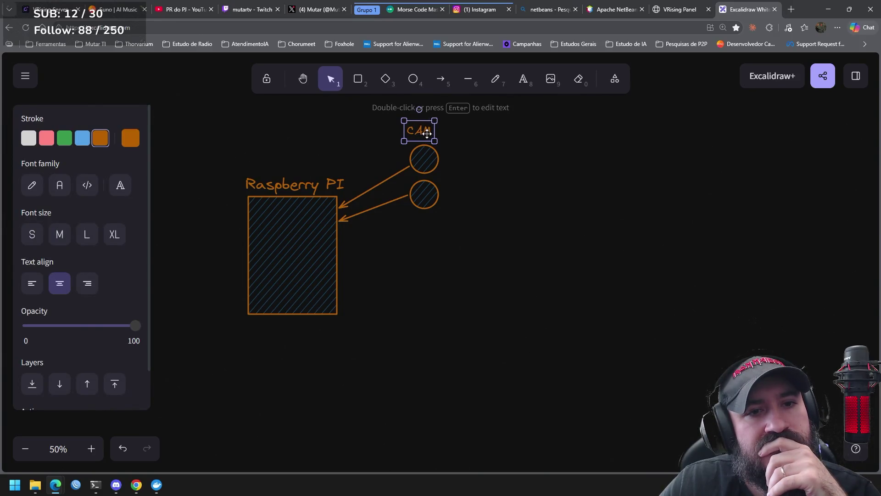
{"action": "double_click", "coordinate": [418, 132]}
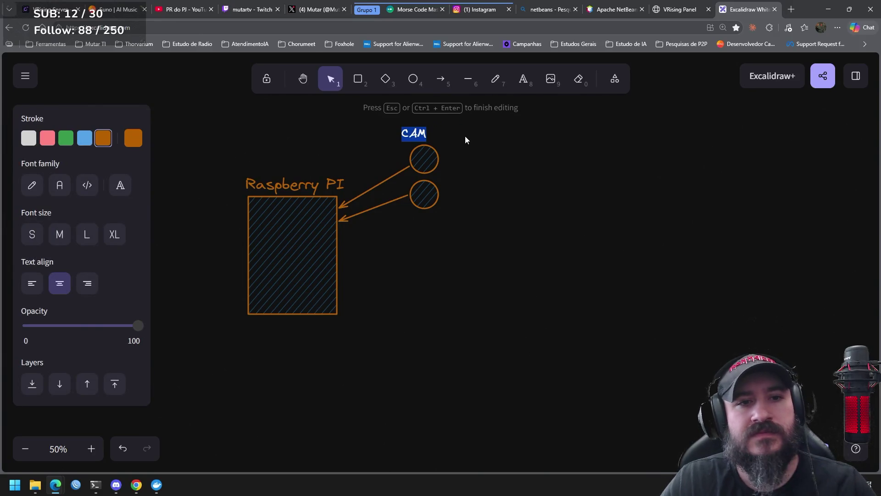
Step: Change the top label to 'CAM 1' and centre it over the circle
{"action": "key", "text": "End"}
{"action": "type", "text": "1"}
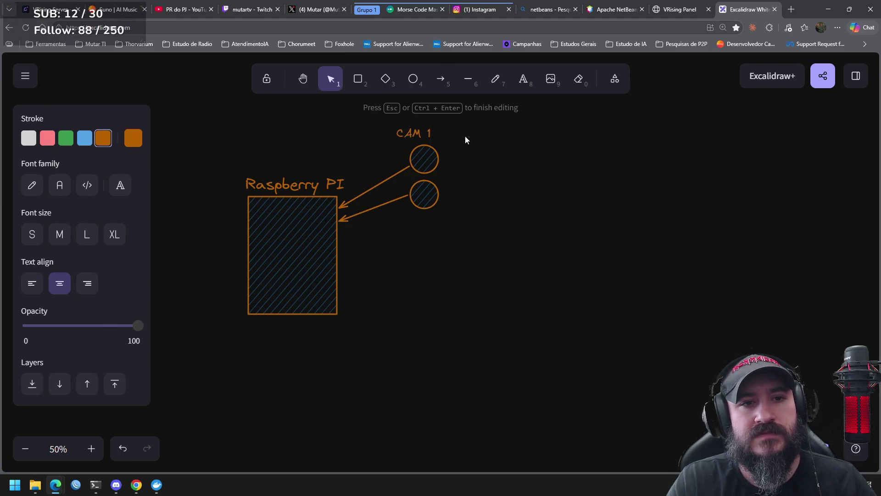
{"action": "left_click", "coordinate": [480, 150]}
{"action": "left_click", "coordinate": [429, 129]}
{"action": "left_click_drag", "start_coordinate": [429, 129], "coordinate": [433, 130]}
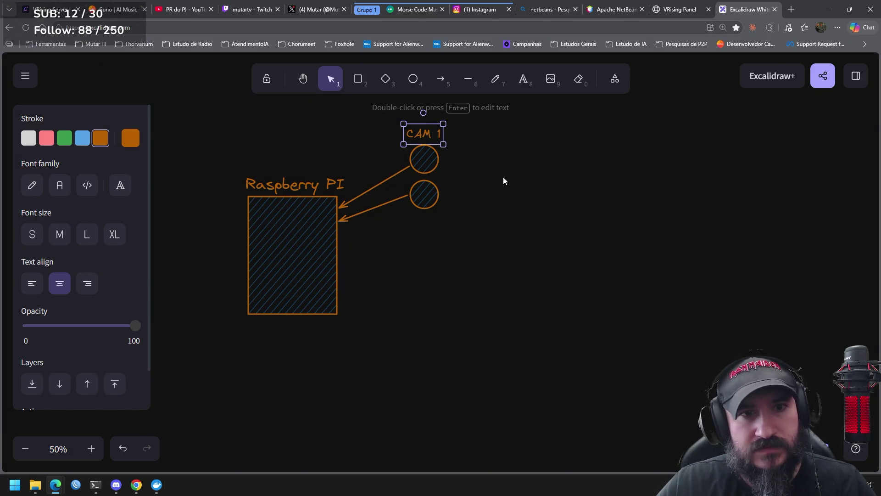
Step: Copy the label below the lower circle, rename it 'CAM 2', and pan the drawing right
{"action": "key", "text": "ctrl+c"}
{"action": "key", "text": "ctrl+v"}
{"action": "left_click_drag", "start_coordinate": [509, 176], "coordinate": [426, 223]}
{"action": "double_click", "coordinate": [427, 223]}
{"action": "type", "text": "CAM 2"}
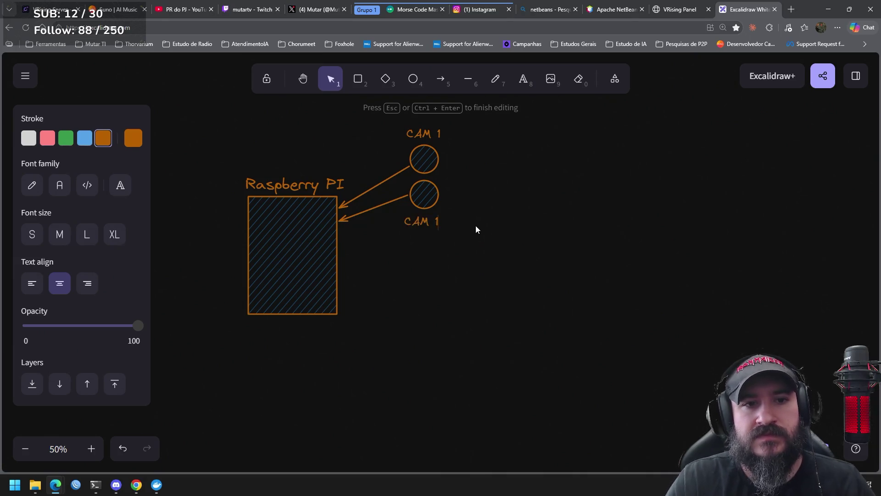
{"action": "left_click", "coordinate": [470, 231]}
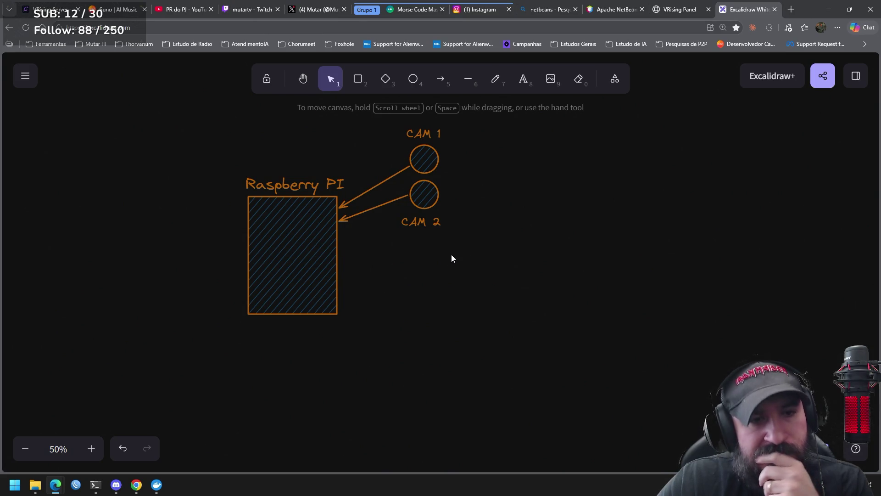
{"action": "mouse_move", "coordinate": [392, 260]}
{"action": "left_mouse_down"}
{"action": "mouse_move", "coordinate": [398, 254]}
{"action": "mouse_move", "coordinate": [429, 279]}
{"action": "mouse_move", "coordinate": [441, 250]}
{"action": "mouse_move", "coordinate": [446, 255]}
{"action": "left_mouse_up"}
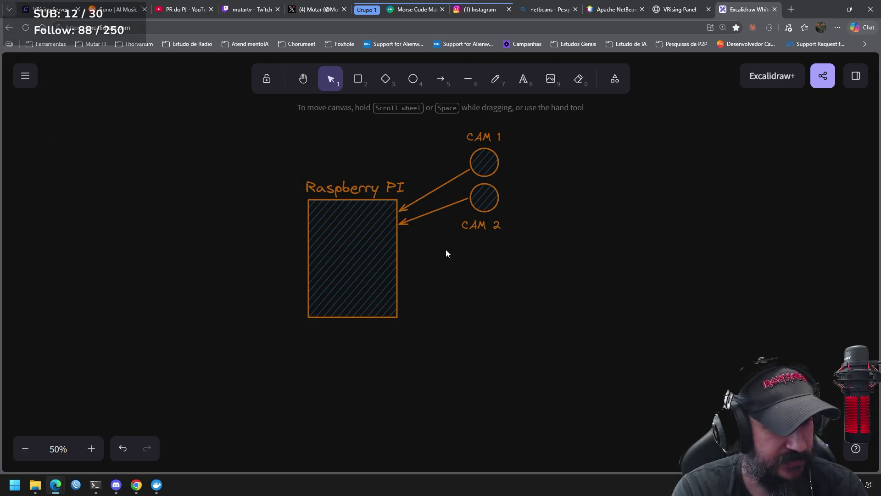
Step: Place the CAM 2 label between the circles and shift it with its circle down
{"action": "mouse_move", "coordinate": [577, 268]}
{"action": "left_mouse_down"}
{"action": "mouse_move", "coordinate": [499, 226]}
{"action": "mouse_move", "coordinate": [632, 169]}
{"action": "left_mouse_up"}
{"action": "mouse_move", "coordinate": [525, 263]}
{"action": "left_mouse_down"}
{"action": "mouse_move", "coordinate": [453, 178]}
{"action": "mouse_move", "coordinate": [491, 214]}
{"action": "left_mouse_up"}
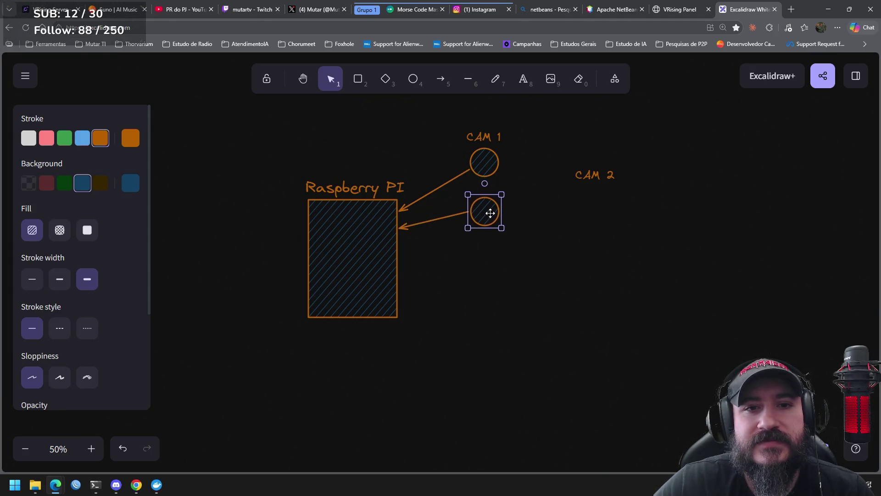
{"action": "left_click", "coordinate": [604, 232]}
{"action": "left_click_drag", "start_coordinate": [596, 183], "coordinate": [486, 194]}
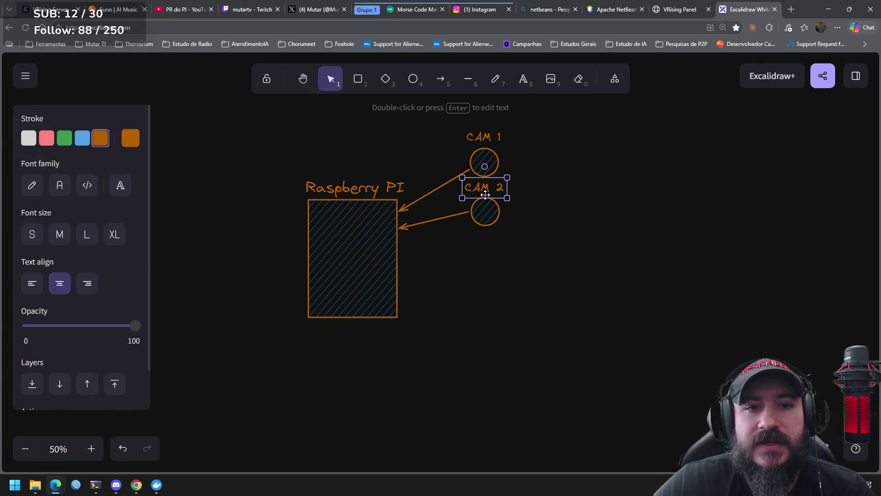
{"action": "left_click", "coordinate": [605, 199]}
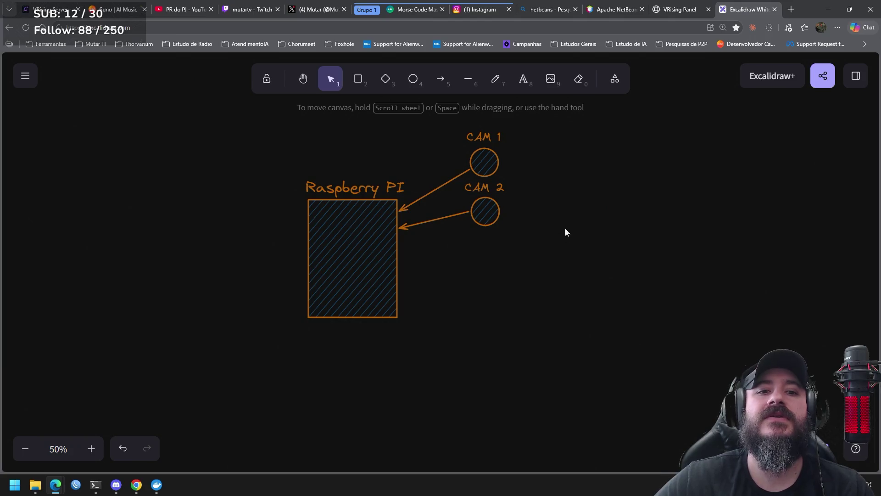
{"action": "left_click_drag", "start_coordinate": [562, 266], "coordinate": [443, 161]}
{"action": "left_click_drag", "start_coordinate": [493, 199], "coordinate": [493, 205]}
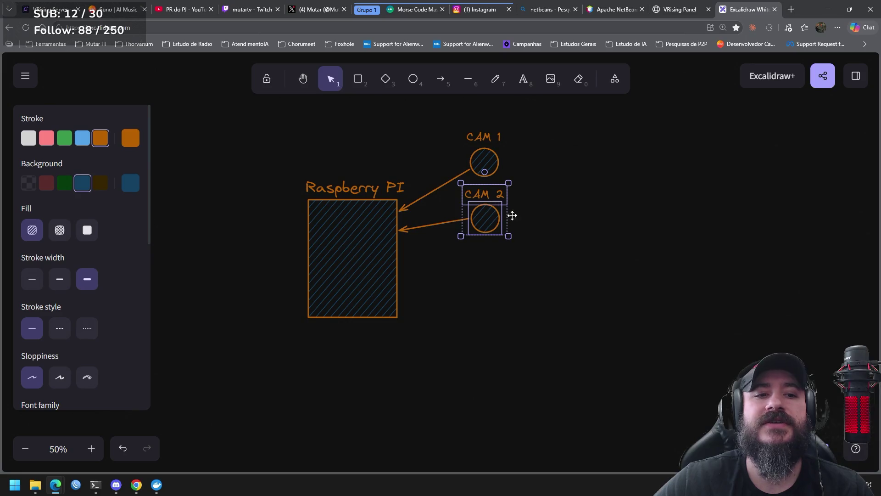
{"action": "left_click", "coordinate": [569, 243]}
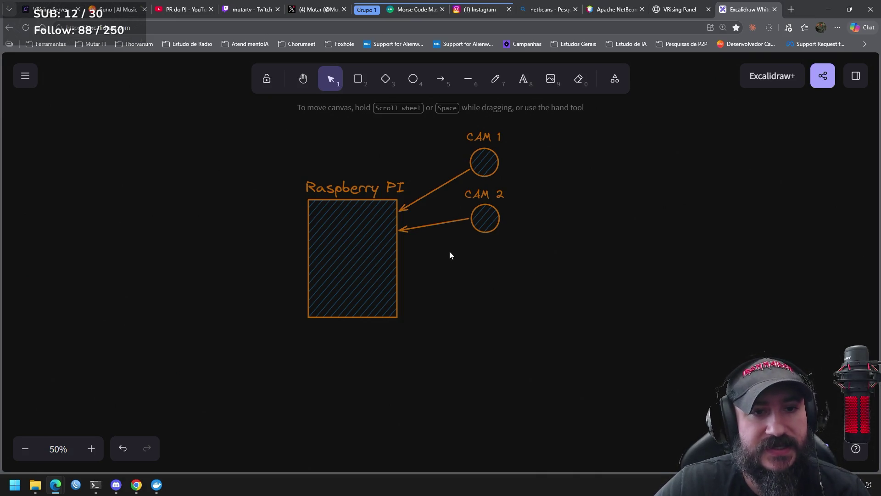
Step: Re-anchor the CAM 2 arrow higher on the Raspberry PI box
{"action": "left_click", "coordinate": [401, 231]}
{"action": "left_click_drag", "start_coordinate": [400, 233], "coordinate": [400, 224]}
{"action": "left_click", "coordinate": [590, 236]}
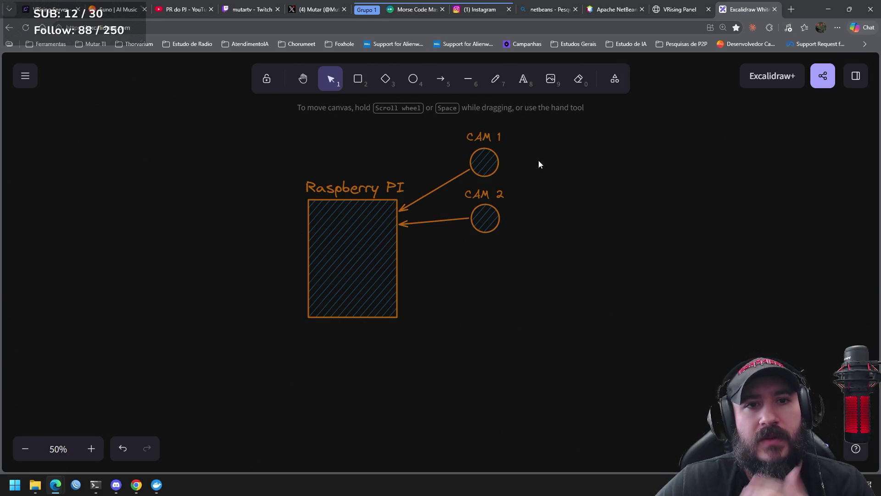
{"action": "left_click", "coordinate": [441, 80]}
Step: Draw two opposing blue arrows out of and into the box's left edge
{"action": "left_click", "coordinate": [82, 138]}
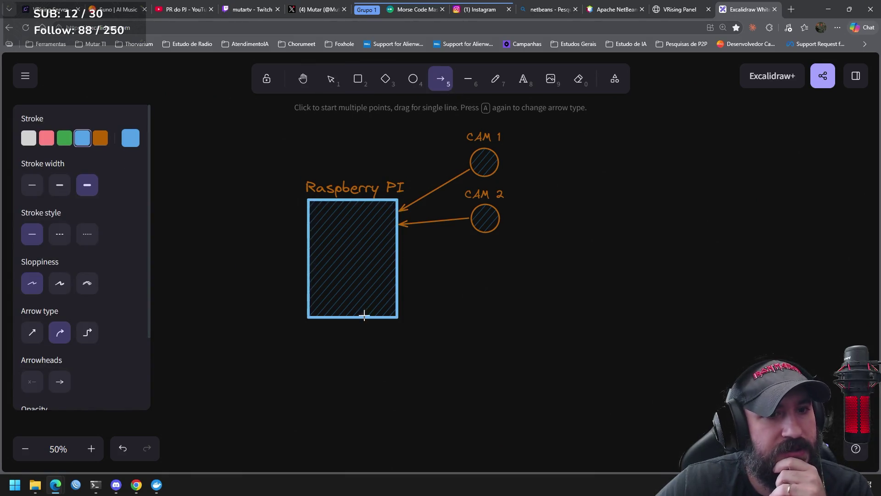
{"action": "left_click_drag", "start_coordinate": [306, 288], "coordinate": [238, 291]}
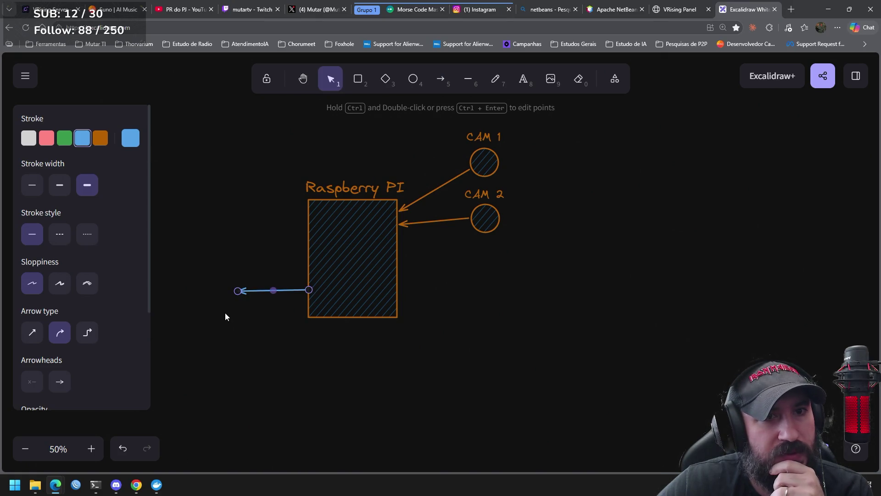
{"action": "left_click", "coordinate": [211, 308]}
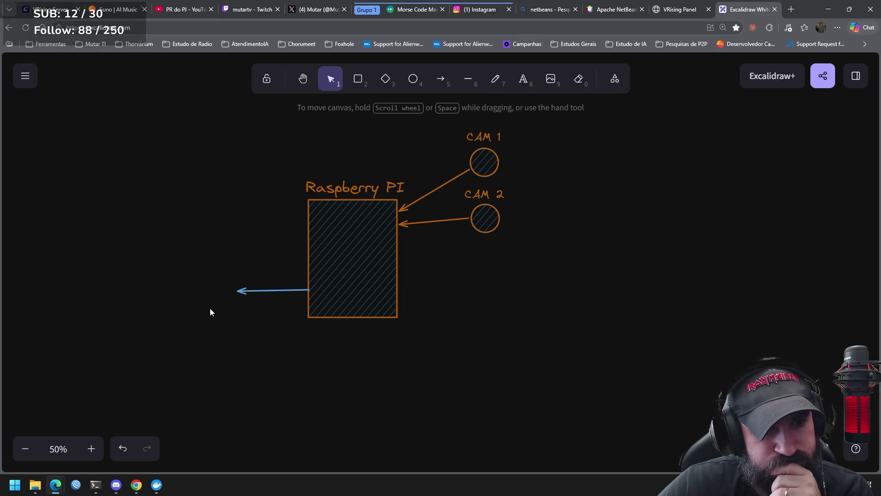
{"action": "left_click_drag", "start_coordinate": [236, 311], "coordinate": [307, 305]}
{"action": "left_click_drag", "start_coordinate": [239, 312], "coordinate": [241, 310]}
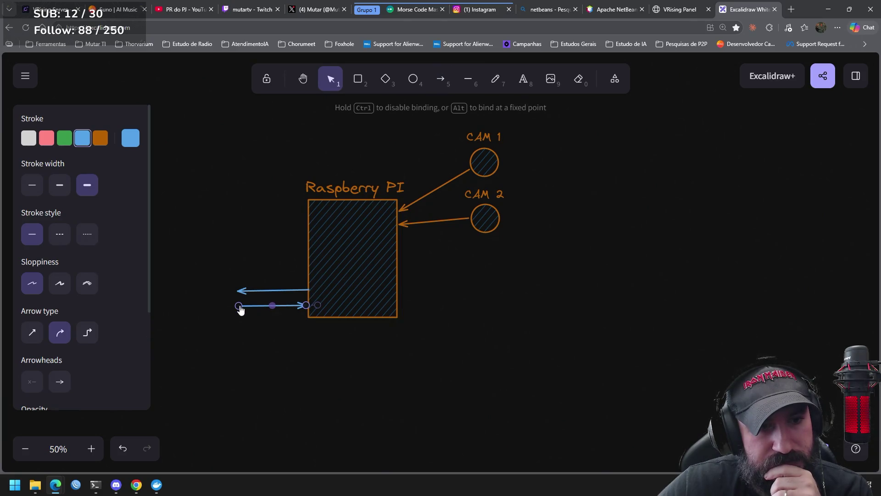
{"action": "left_click_drag", "start_coordinate": [286, 307], "coordinate": [287, 300]}
{"action": "left_click", "coordinate": [302, 332]}
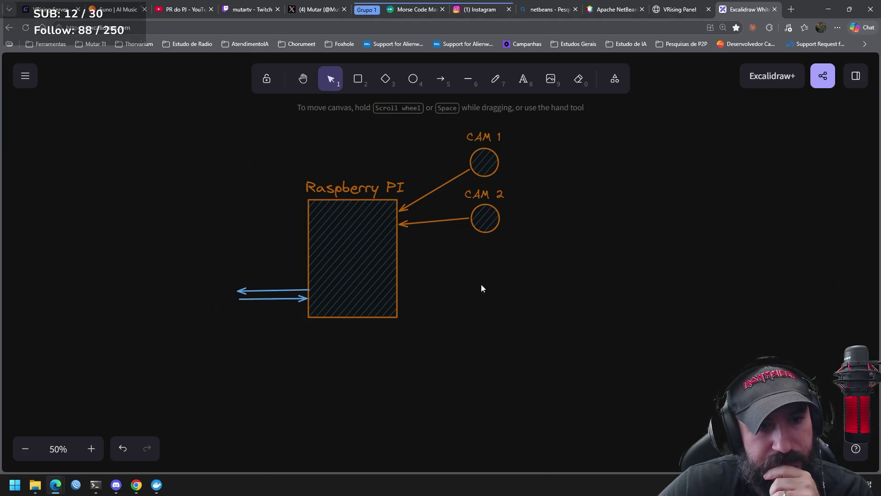
Step: Add an enlarged 'Eth0' label above the blue arrows
{"action": "left_click", "coordinate": [523, 86]}
{"action": "left_click", "coordinate": [262, 274]}
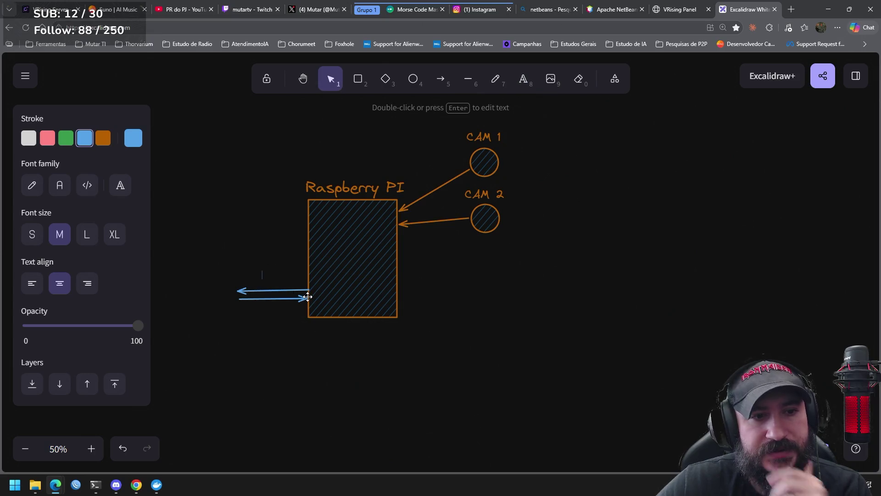
{"action": "type", "text": "Eth0"}
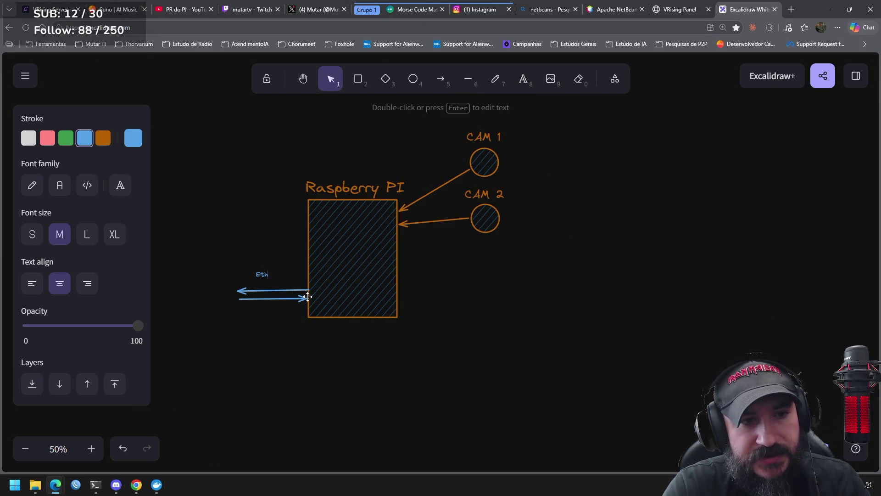
{"action": "left_click", "coordinate": [271, 295]}
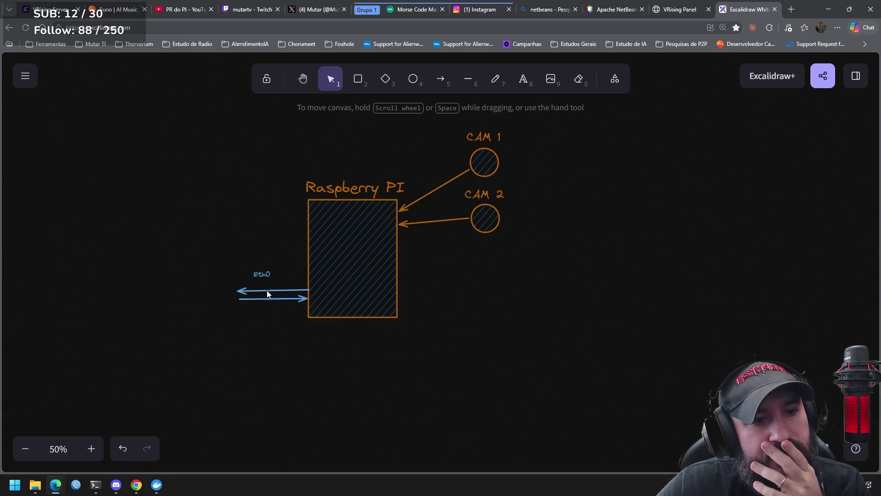
{"action": "left_click", "coordinate": [269, 275]}
{"action": "mouse_move", "coordinate": [273, 267]}
{"action": "left_mouse_down"}
{"action": "mouse_move", "coordinate": [295, 256]}
{"action": "mouse_move", "coordinate": [272, 278]}
{"action": "left_mouse_up"}
{"action": "left_click", "coordinate": [413, 349]}
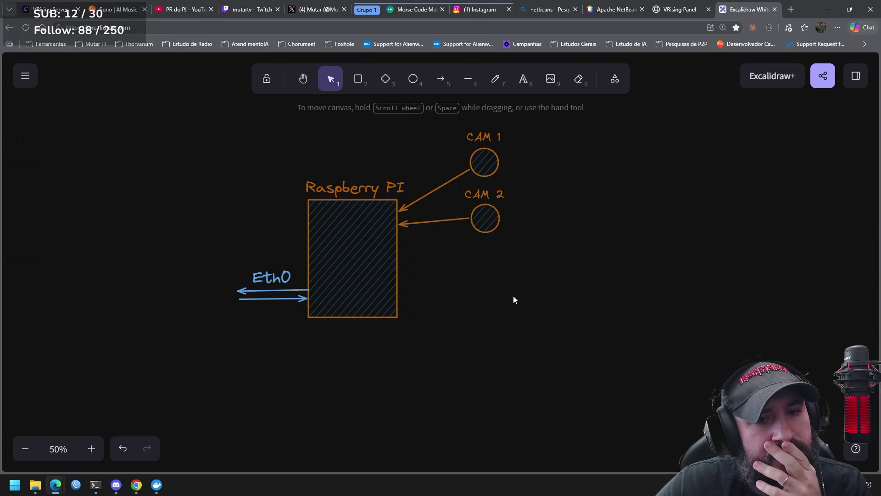
Step: Draw a blue hatched circle at the left end of the Eth0 arrows
{"action": "left_click_drag", "start_coordinate": [483, 285], "coordinate": [539, 296]}
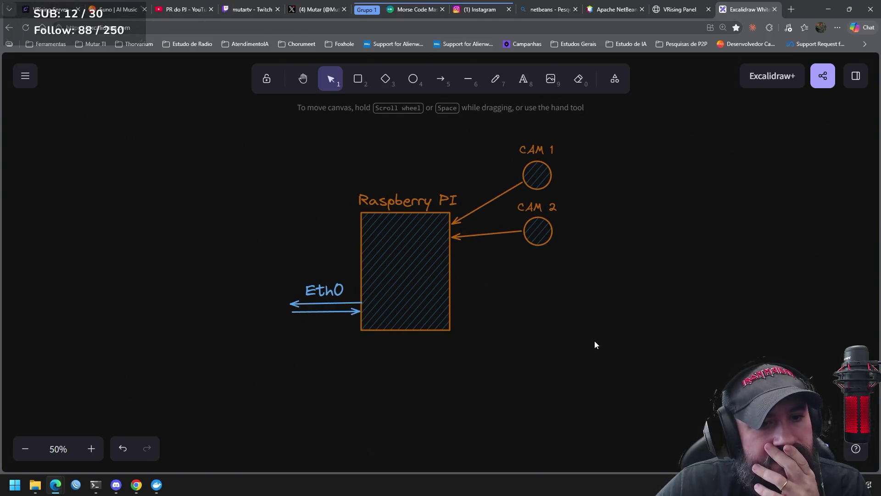
{"action": "left_click", "coordinate": [422, 79]}
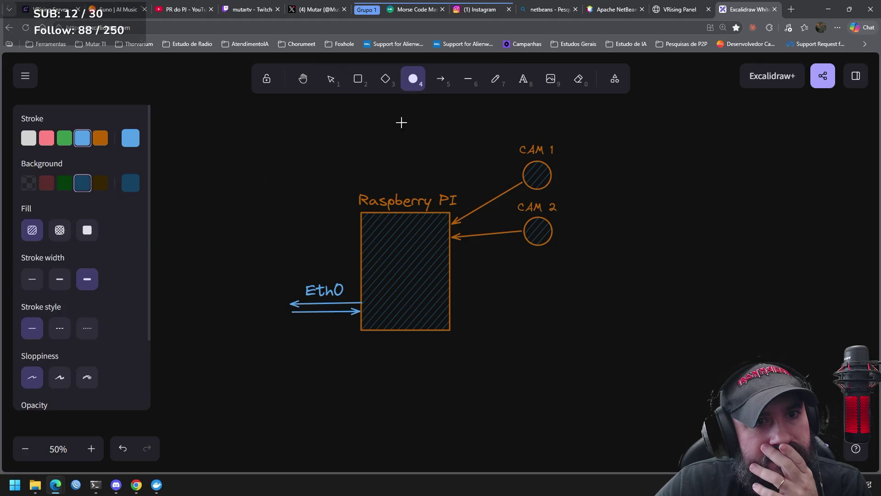
{"action": "mouse_move", "coordinate": [235, 278]}
{"action": "left_mouse_down"}
{"action": "mouse_move", "coordinate": [284, 322]}
{"action": "mouse_move", "coordinate": [282, 312]}
{"action": "left_mouse_up"}
{"action": "left_click", "coordinate": [328, 338]}
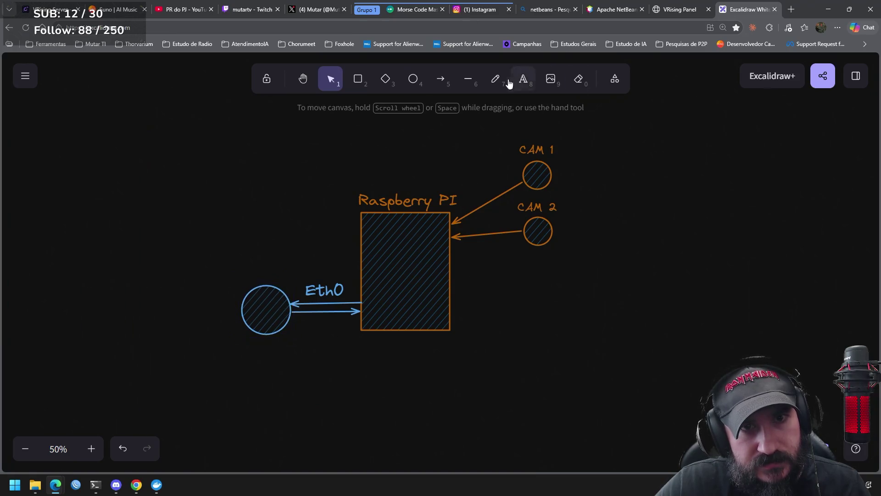
{"action": "left_click", "coordinate": [524, 81]}
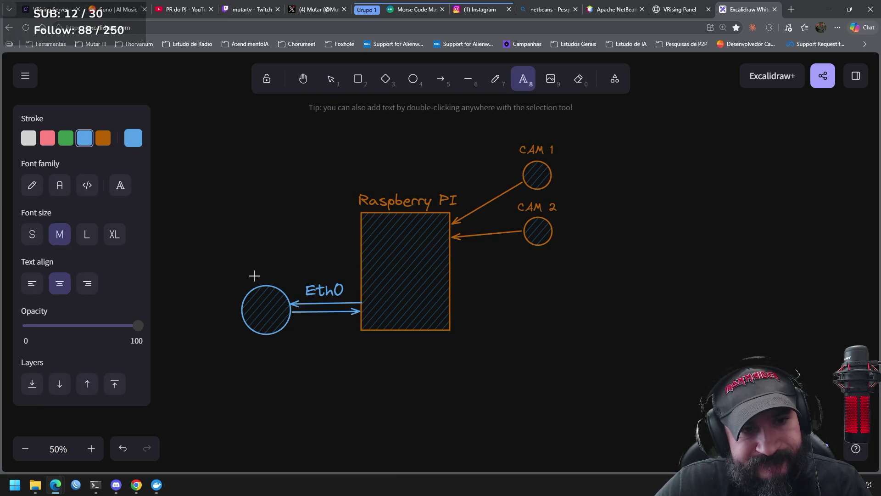
{"action": "scroll", "coordinate": [560, 315], "scroll_direction": "right", "scroll_amount": 3}
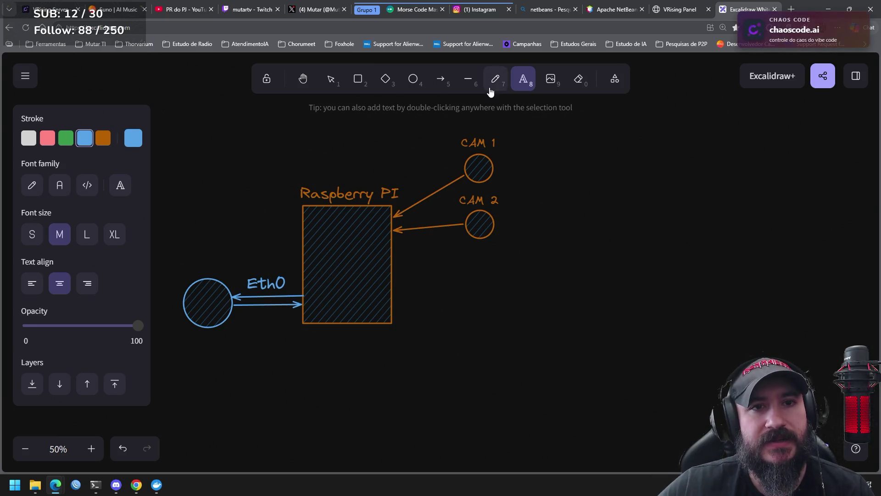
Step: Add 'Noturno' on a second line of the CAM 2 label
{"action": "left_click", "coordinate": [493, 201]}
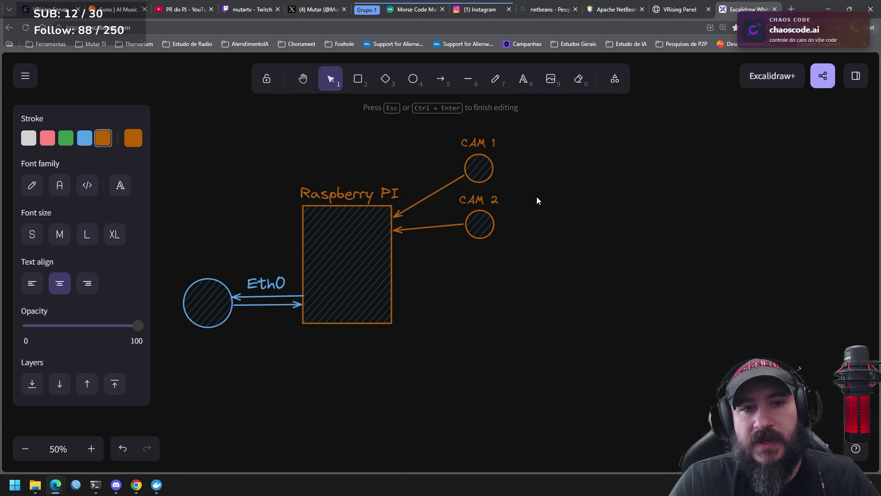
{"action": "type", "text": " -"}
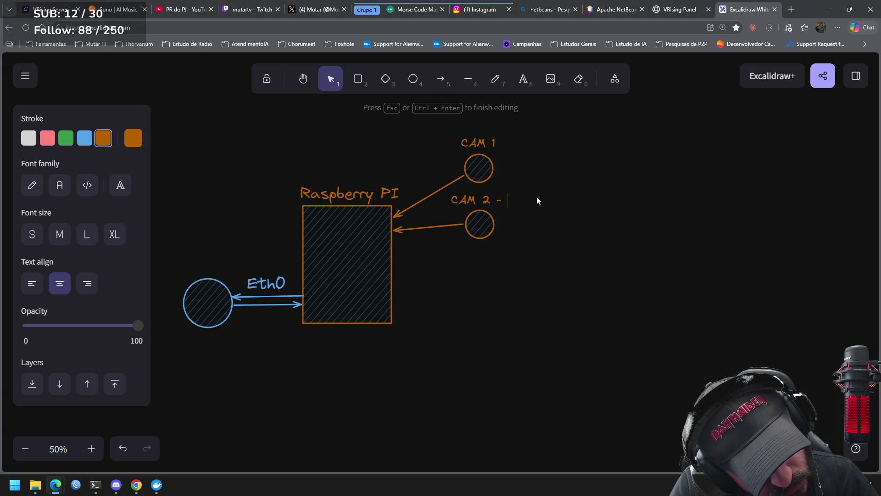
{"action": "type", "text": "Noturno"}
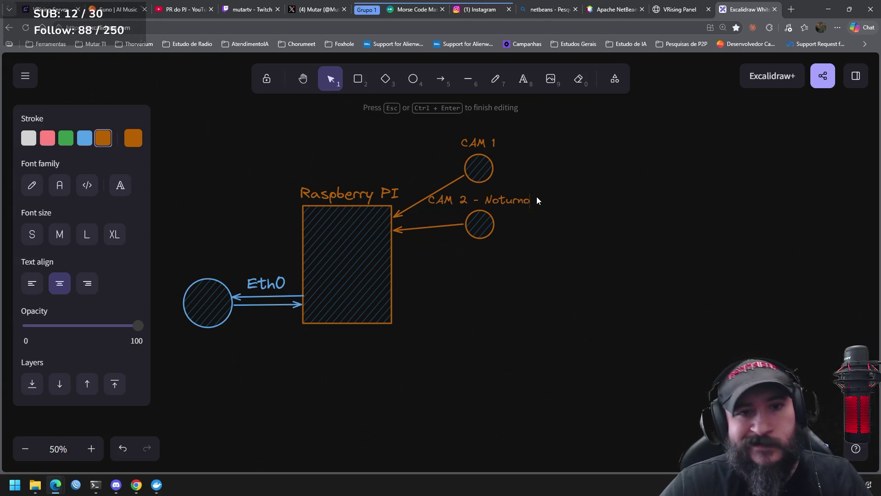
{"action": "key", "text": "BackSpace"}
{"action": "key", "text": "BackSpace"}
{"action": "key", "text": "BackSpace"}
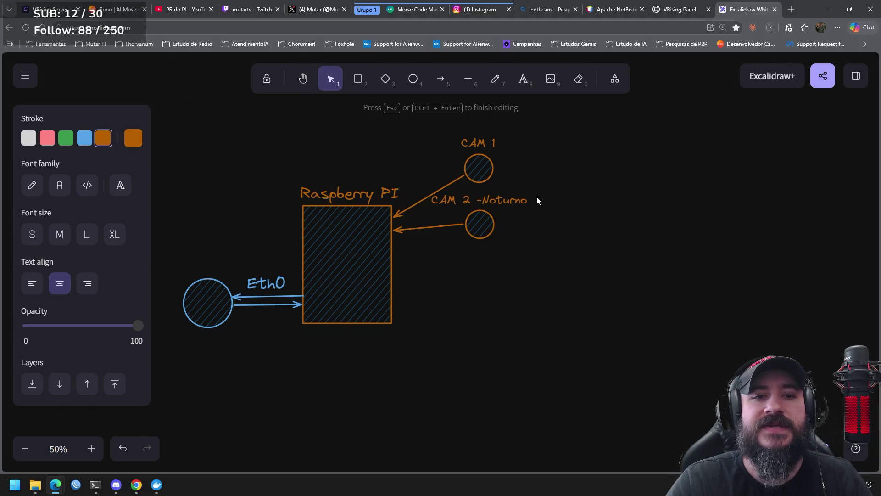
{"action": "key", "text": "Return"}
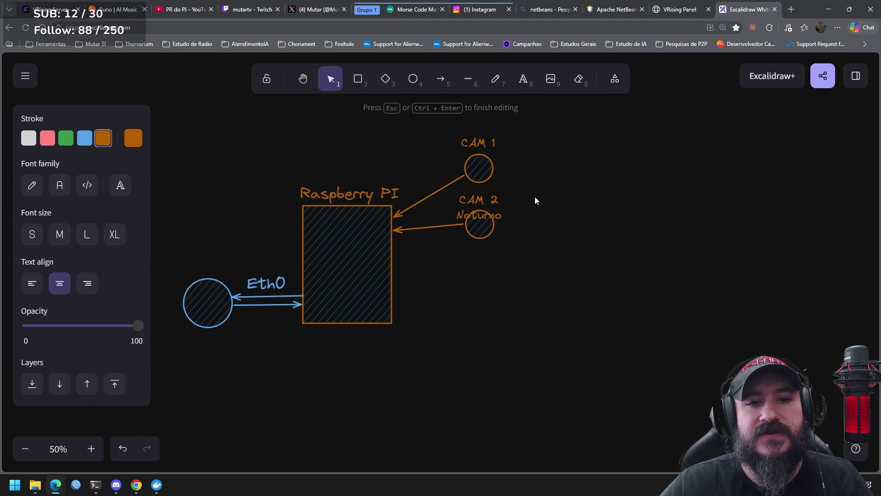
{"action": "left_click", "coordinate": [537, 262]}
Step: Move the CAM 2 circle and label up beside CAM 1 and reconnect its arrow
{"action": "left_click_drag", "start_coordinate": [525, 280], "coordinate": [450, 207]}
{"action": "left_click_drag", "start_coordinate": [482, 234], "coordinate": [481, 246]}
{"action": "left_click_drag", "start_coordinate": [526, 280], "coordinate": [447, 198]}
{"action": "mouse_move", "coordinate": [473, 233]}
{"action": "left_mouse_down"}
{"action": "mouse_move", "coordinate": [543, 169]}
{"action": "mouse_move", "coordinate": [524, 168]}
{"action": "mouse_move", "coordinate": [515, 184]}
{"action": "left_mouse_up"}
{"action": "left_click", "coordinate": [494, 199]}
{"action": "left_click", "coordinate": [532, 257]}
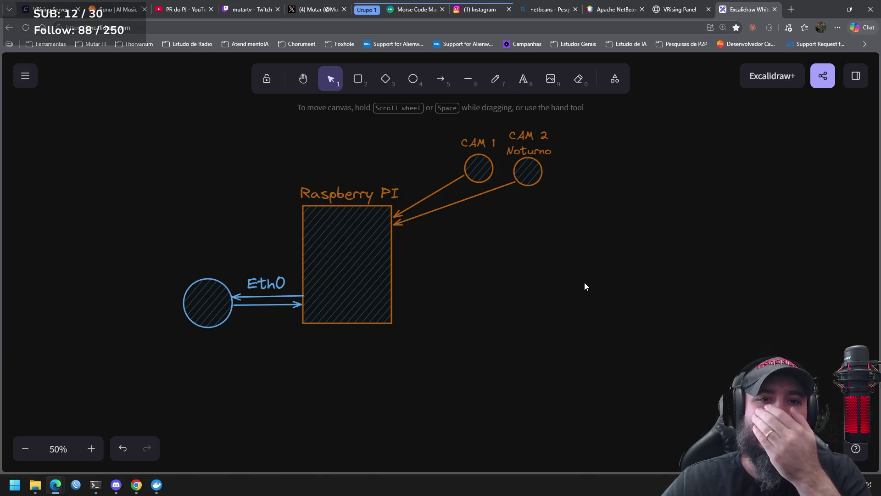
Step: Add 'Normal' on a second line of the CAM 1 label and raise it
{"action": "left_click", "coordinate": [481, 145]}
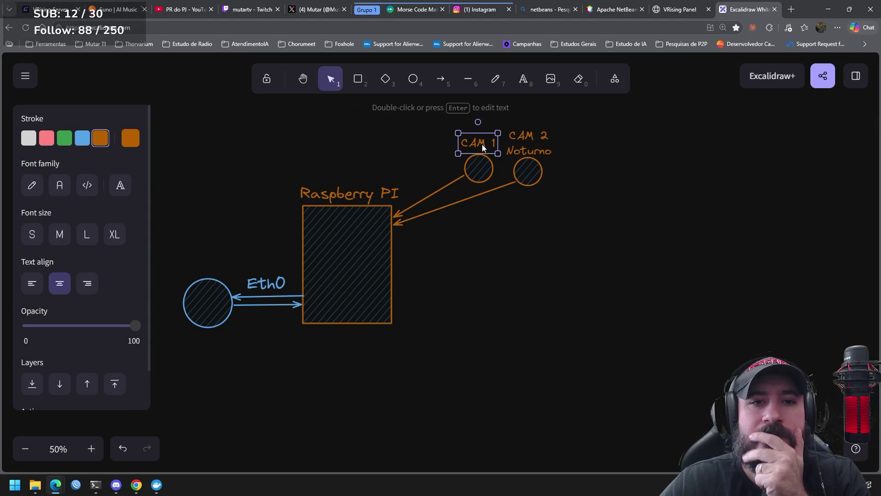
{"action": "key", "text": "Return"}
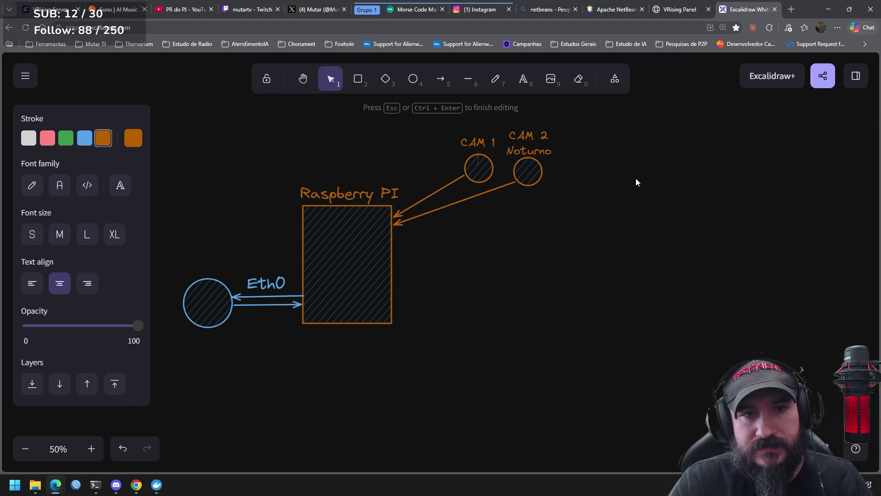
{"action": "type", "text": "Normal"}
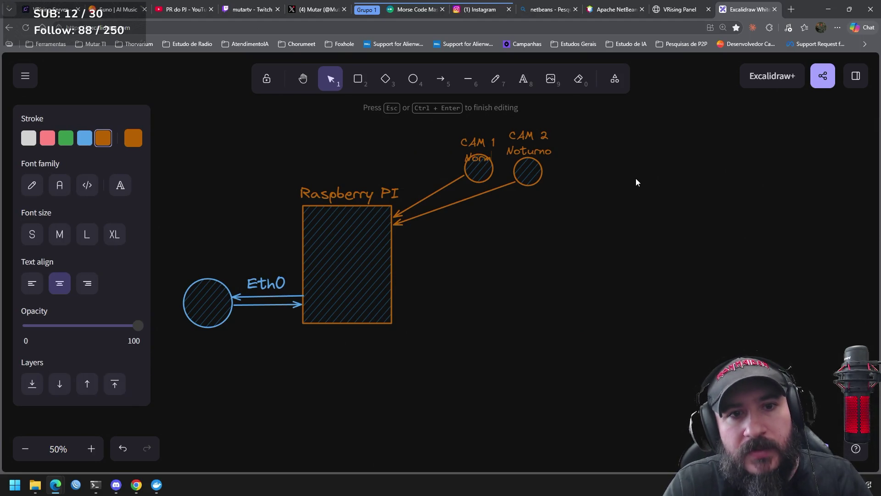
{"action": "left_click", "coordinate": [618, 172]}
{"action": "left_click_drag", "start_coordinate": [476, 144], "coordinate": [489, 133]}
Step: Nudge the CAM 2 circle and its Noturno label up and to the right
{"action": "left_click", "coordinate": [615, 228]}
{"action": "left_click_drag", "start_coordinate": [615, 228], "coordinate": [509, 118]}
{"action": "left_click_drag", "start_coordinate": [528, 172], "coordinate": [534, 171]}
{"action": "left_click", "coordinate": [640, 207]}
{"action": "left_click_drag", "start_coordinate": [530, 136], "coordinate": [533, 133]}
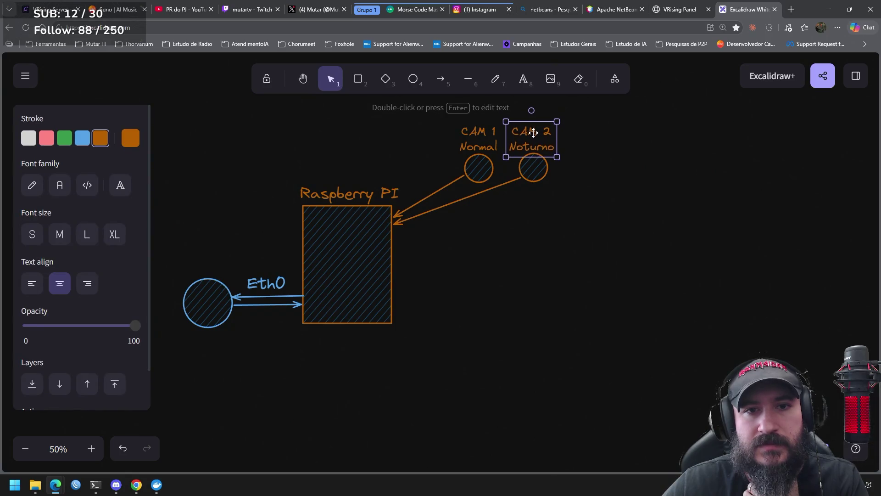
{"action": "left_click", "coordinate": [656, 210]}
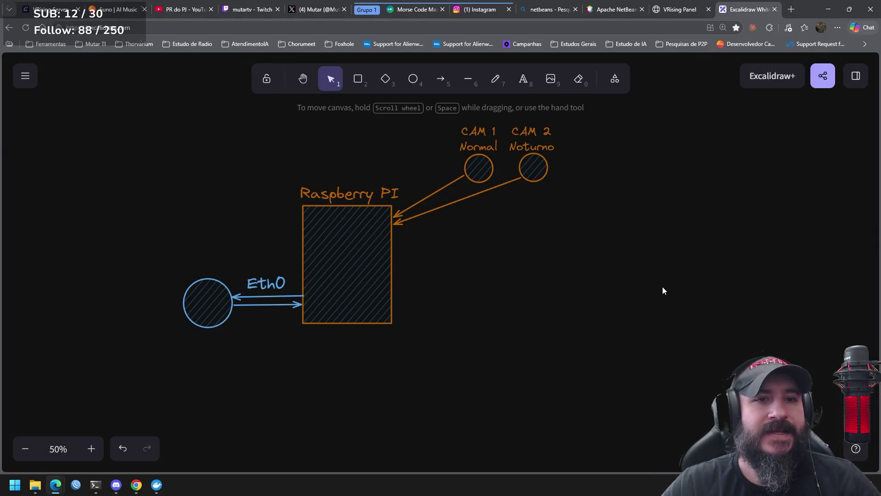
Step: Add a '1gb' text below the Eth0 arrows and enlarge it
{"action": "left_click", "coordinate": [523, 79]}
{"action": "left_click", "coordinate": [246, 336]}
{"action": "type", "text": "1gb"}
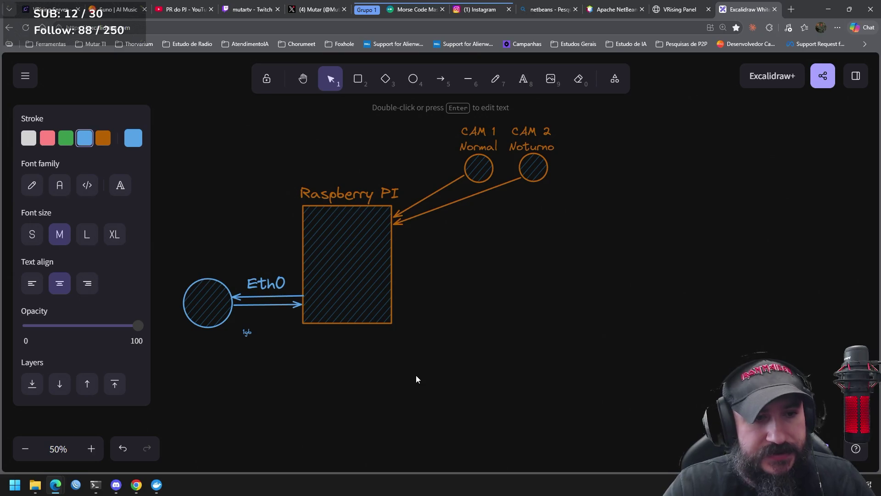
{"action": "left_click", "coordinate": [249, 357]}
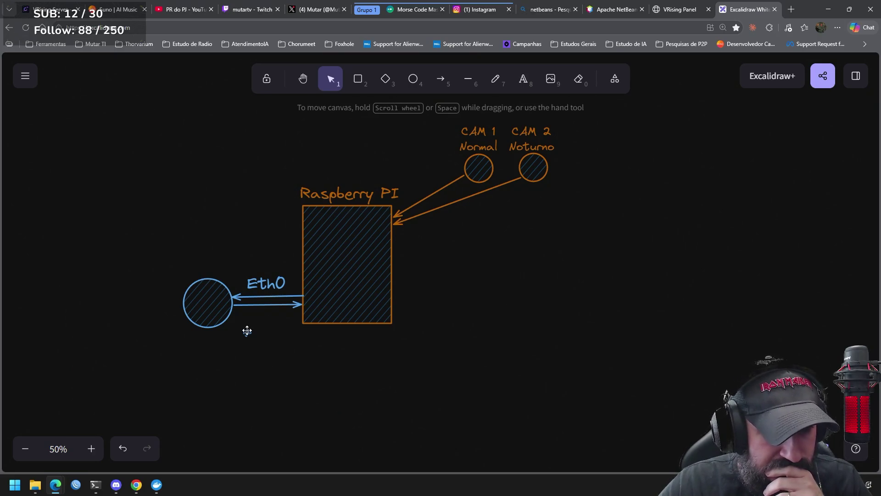
{"action": "left_click", "coordinate": [247, 330]}
{"action": "mouse_move", "coordinate": [256, 322]}
{"action": "left_mouse_down"}
{"action": "mouse_move", "coordinate": [274, 305]}
{"action": "mouse_move", "coordinate": [306, 298]}
{"action": "left_mouse_up"}
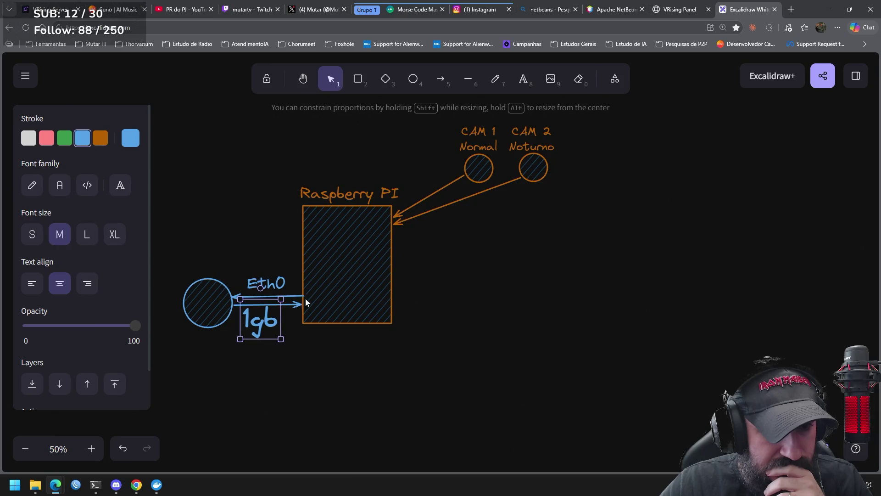
{"action": "left_click_drag", "start_coordinate": [266, 327], "coordinate": [270, 329]}
{"action": "left_click", "coordinate": [324, 353]}
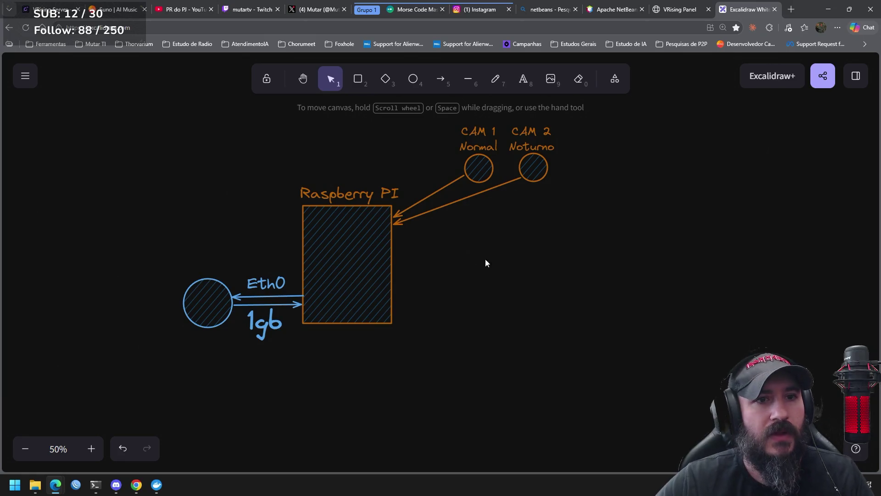
{"action": "left_click", "coordinate": [523, 78]}
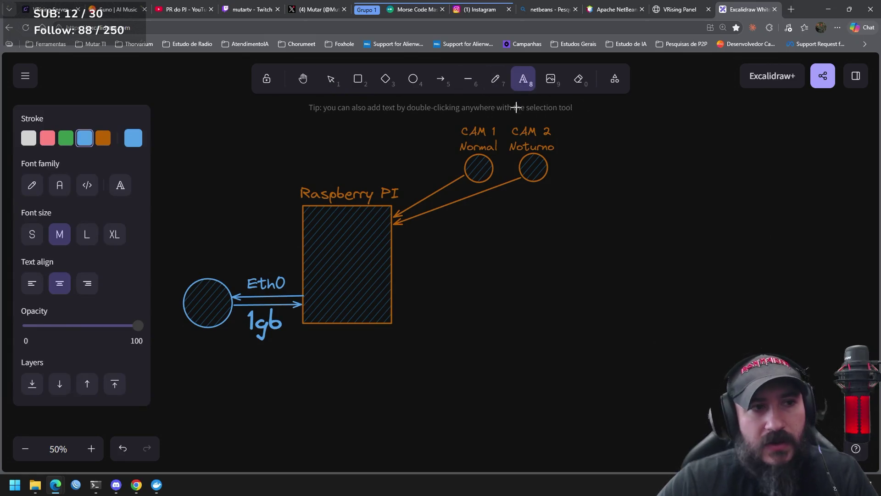
Step: Finish the 'Rede' text, enlarge it and place it just above the left blue circle
{"action": "left_click", "coordinate": [192, 265]}
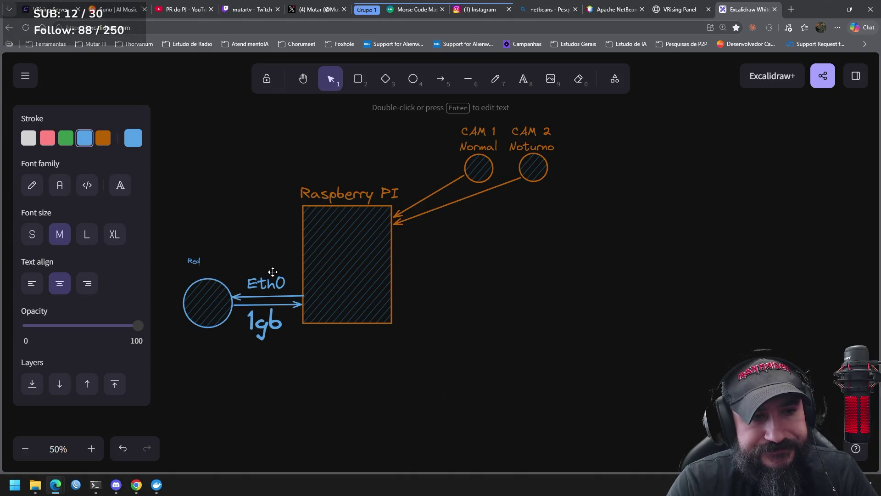
{"action": "type", "text": "e"}
{"action": "left_click", "coordinate": [265, 254]}
{"action": "left_click", "coordinate": [202, 258]}
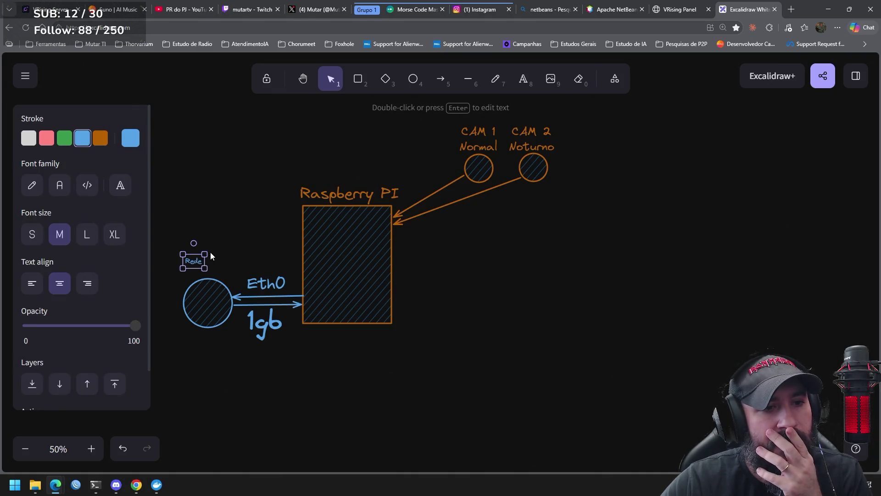
{"action": "mouse_move", "coordinate": [205, 252]}
{"action": "left_mouse_down"}
{"action": "mouse_move", "coordinate": [233, 238]}
{"action": "mouse_move", "coordinate": [217, 271]}
{"action": "left_mouse_up"}
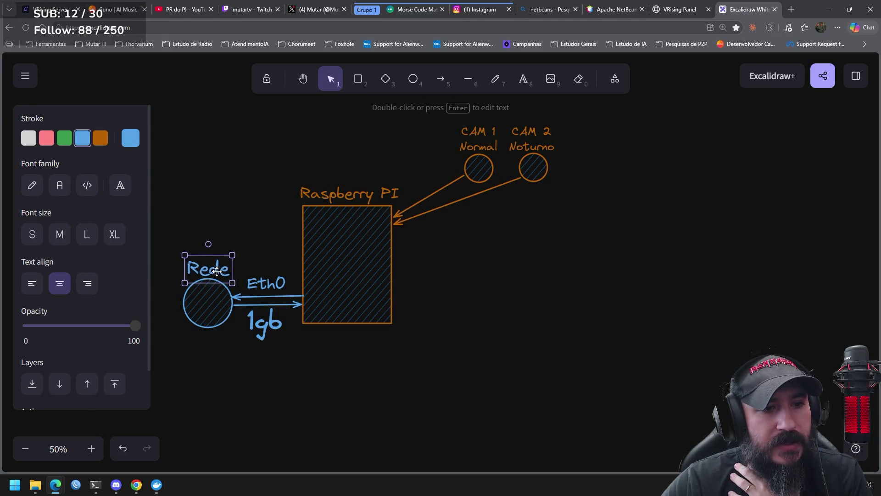
{"action": "left_click", "coordinate": [314, 394]}
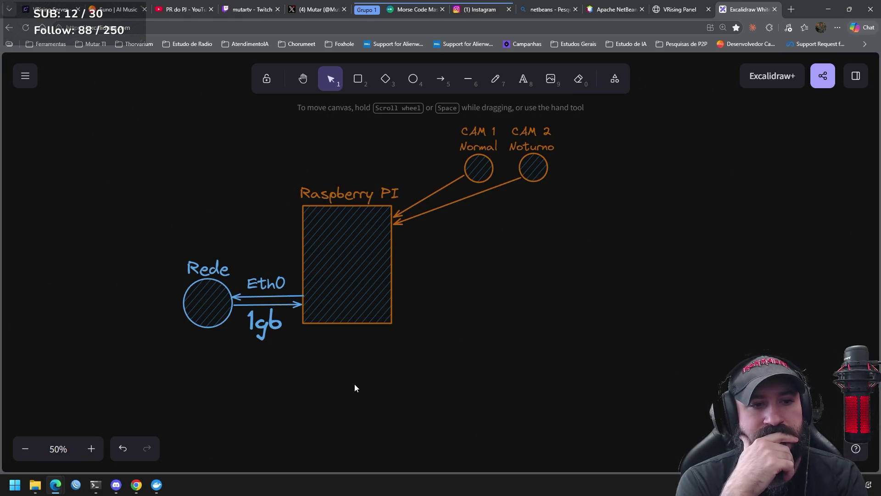
{"action": "left_click_drag", "start_coordinate": [315, 361], "coordinate": [176, 255]}
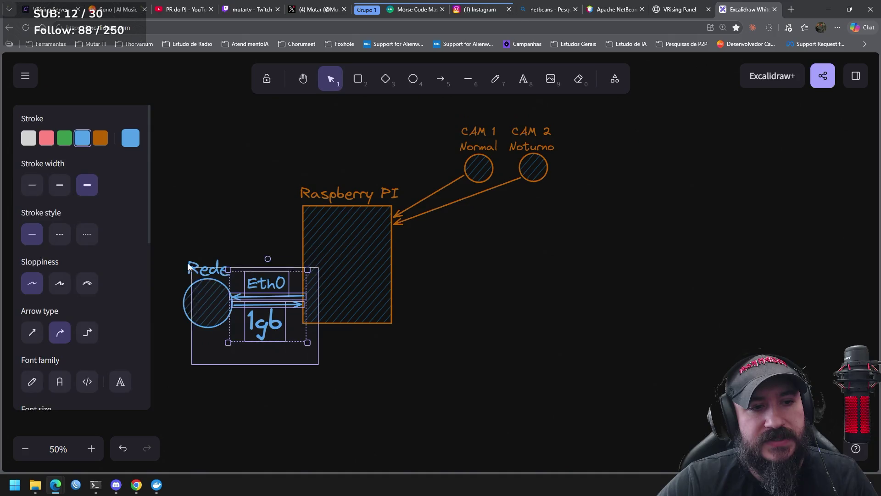
Step: Move the Rede group higher and paste a duplicate of it just below
{"action": "left_click_drag", "start_coordinate": [209, 293], "coordinate": [209, 232]}
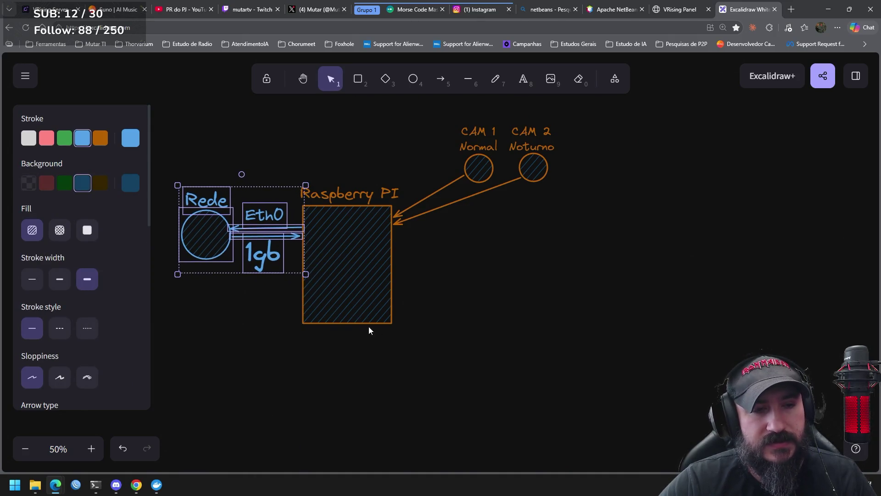
{"action": "key", "text": "ctrl+c"}
{"action": "key", "text": "ctrl+v"}
{"action": "mouse_move", "coordinate": [394, 362]}
{"action": "left_mouse_down"}
{"action": "mouse_move", "coordinate": [199, 311]}
{"action": "mouse_move", "coordinate": [215, 314]}
{"action": "left_mouse_up"}
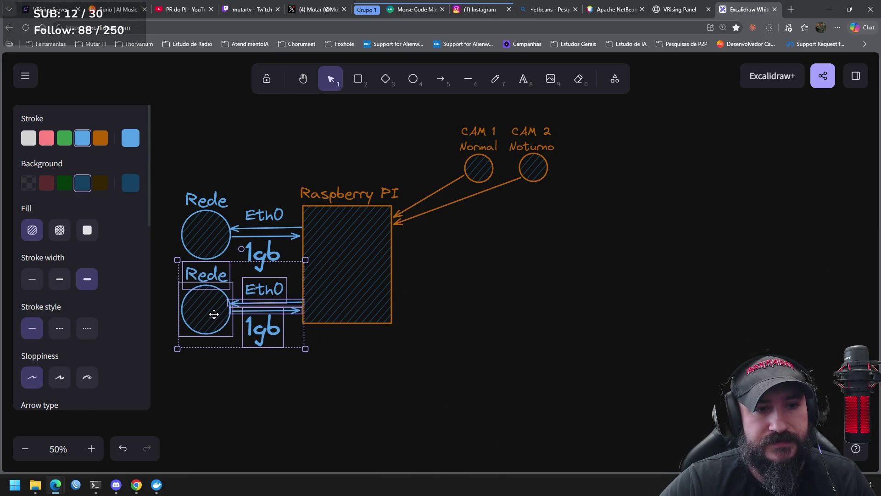
{"action": "left_click", "coordinate": [399, 406]}
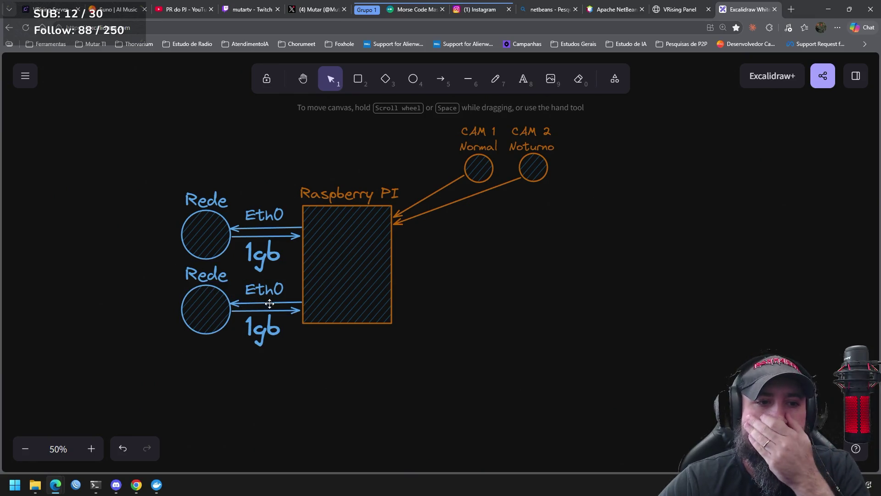
Step: Rename the lower duplicated Eth0 label to Eth1
{"action": "double_click", "coordinate": [266, 289]}
{"action": "key", "text": "Right"}
{"action": "key", "text": "BackSpace"}
{"action": "type", "text": "1"}
{"action": "left_click", "coordinate": [378, 367]}
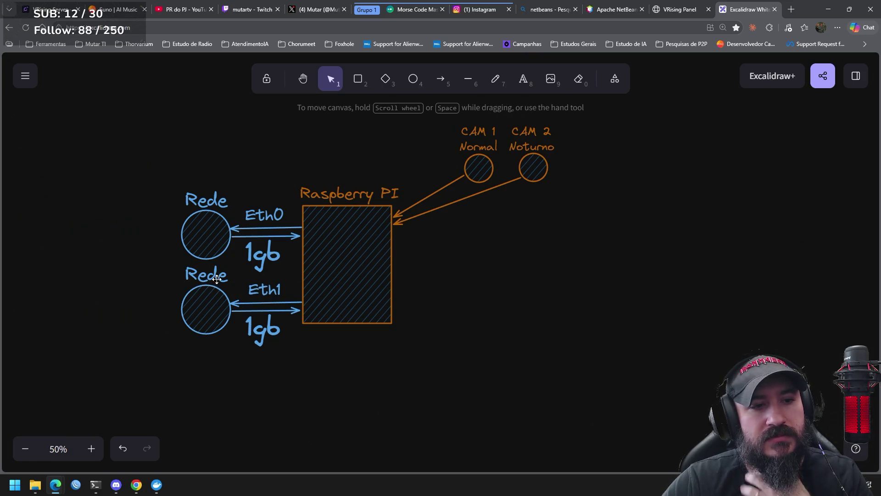
Step: Delete the duplicate Rede label and its circle
{"action": "left_click", "coordinate": [216, 275]}
{"action": "key", "text": "Delete"}
{"action": "left_click", "coordinate": [220, 307]}
{"action": "key", "text": "Delete"}
Step: Reattach both lower duplicated arrows to the original Rede circle
{"action": "left_click", "coordinate": [233, 304]}
{"action": "left_click_drag", "start_coordinate": [232, 305], "coordinate": [225, 256]}
{"action": "left_click", "coordinate": [244, 312]}
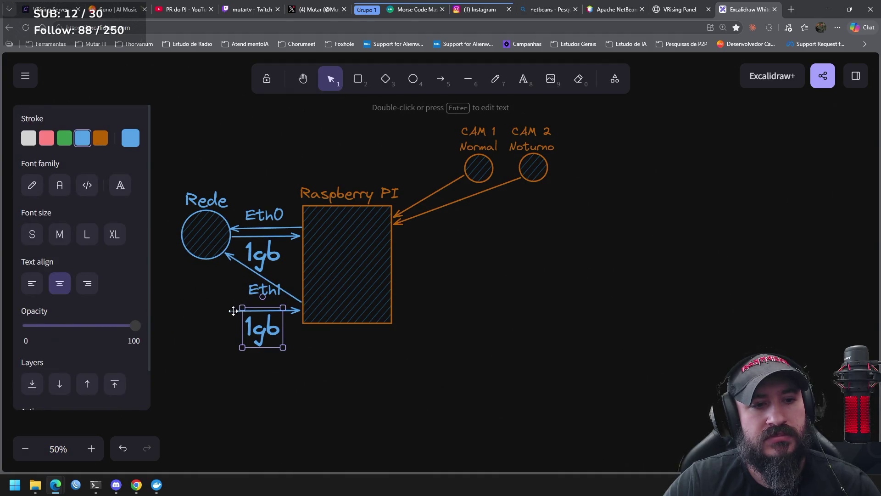
{"action": "left_click", "coordinate": [231, 311]}
{"action": "mouse_move", "coordinate": [231, 311]}
{"action": "left_mouse_down"}
{"action": "mouse_move", "coordinate": [214, 258]}
{"action": "mouse_move", "coordinate": [218, 269]}
{"action": "left_mouse_up"}
Step: Move Eth1 closer to the Rede circle and remove the lower 1gb label
{"action": "left_click", "coordinate": [250, 289]}
{"action": "left_click_drag", "start_coordinate": [254, 291], "coordinate": [233, 298]}
{"action": "left_click_drag", "start_coordinate": [262, 328], "coordinate": [242, 327]}
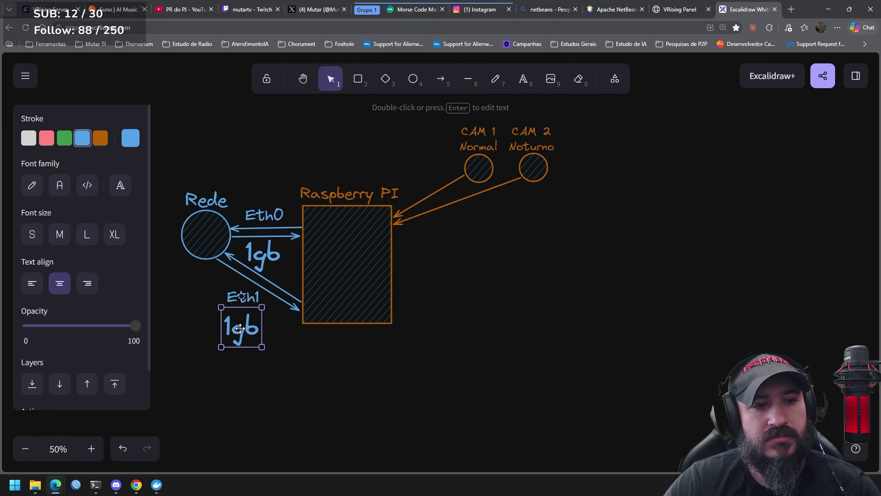
{"action": "key", "text": "Delete"}
Step: Shrink the Eth0 '1gb' label and place a copy of it below Eth1
{"action": "left_click", "coordinate": [241, 294]}
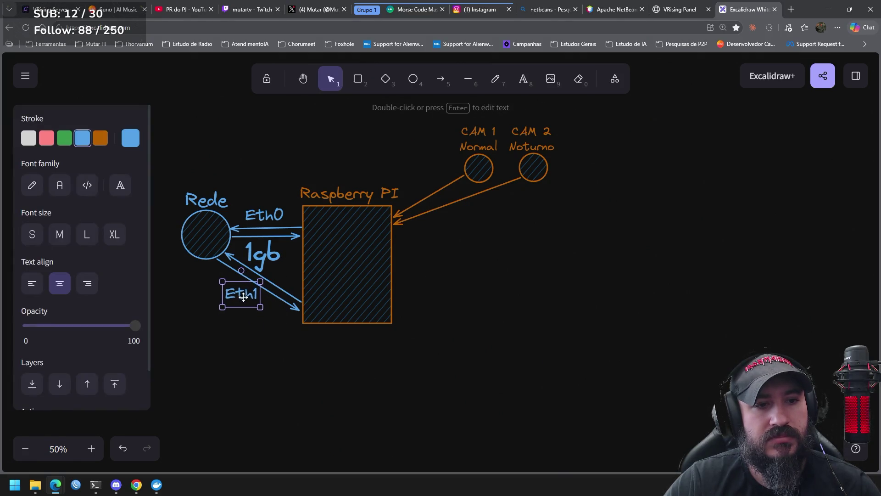
{"action": "left_click", "coordinate": [271, 260]}
{"action": "left_click_drag", "start_coordinate": [284, 273], "coordinate": [276, 251]}
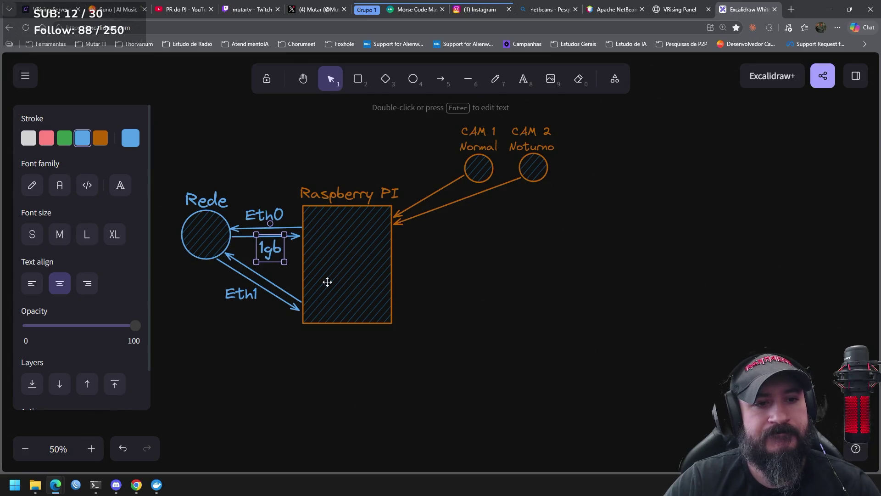
{"action": "key", "text": "ctrl+v"}
{"action": "left_click_drag", "start_coordinate": [365, 305], "coordinate": [295, 276]}
{"action": "left_click_drag", "start_coordinate": [294, 288], "coordinate": [280, 319]}
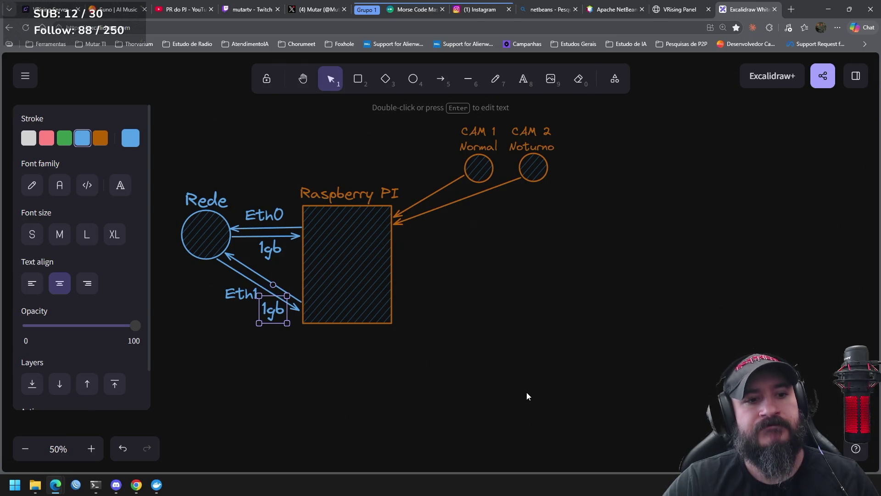
{"action": "left_click", "coordinate": [525, 388]}
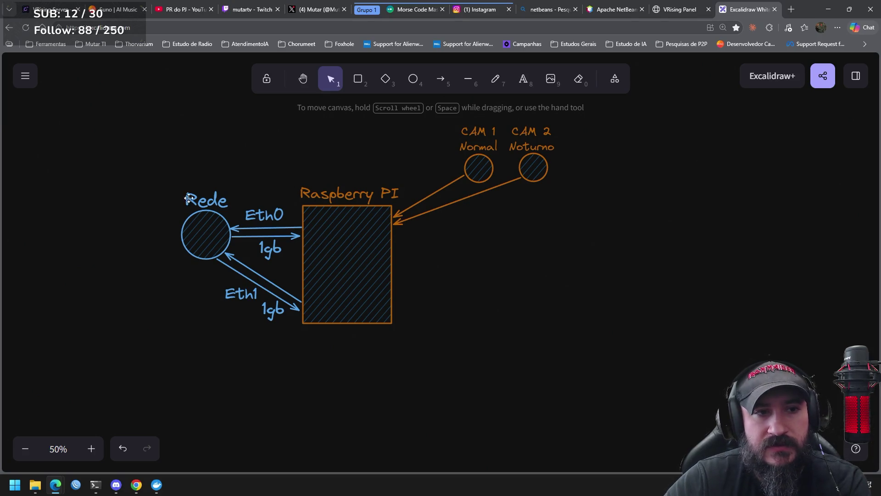
{"action": "scroll", "coordinate": [557, 263], "scroll_direction": "right", "scroll_amount": 3}
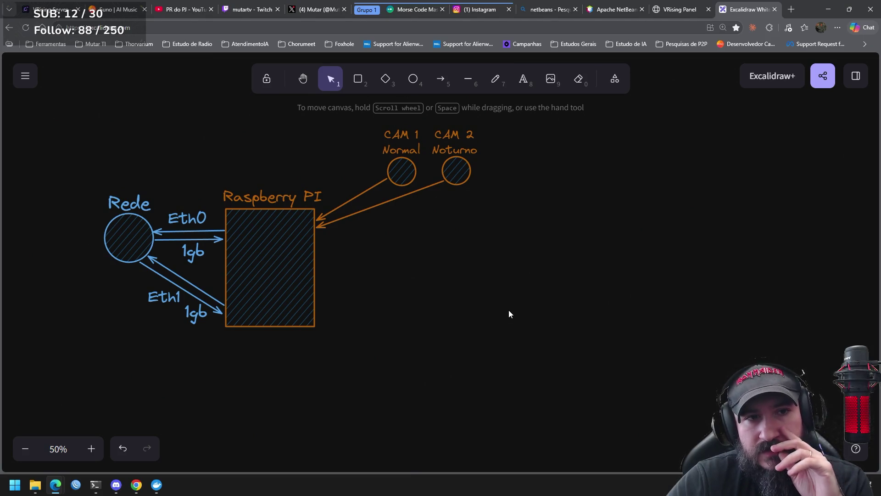
{"action": "mouse_move", "coordinate": [386, 299]}
{"action": "left_mouse_down"}
{"action": "mouse_move", "coordinate": [439, 301]}
{"action": "mouse_move", "coordinate": [435, 308]}
{"action": "left_mouse_up"}
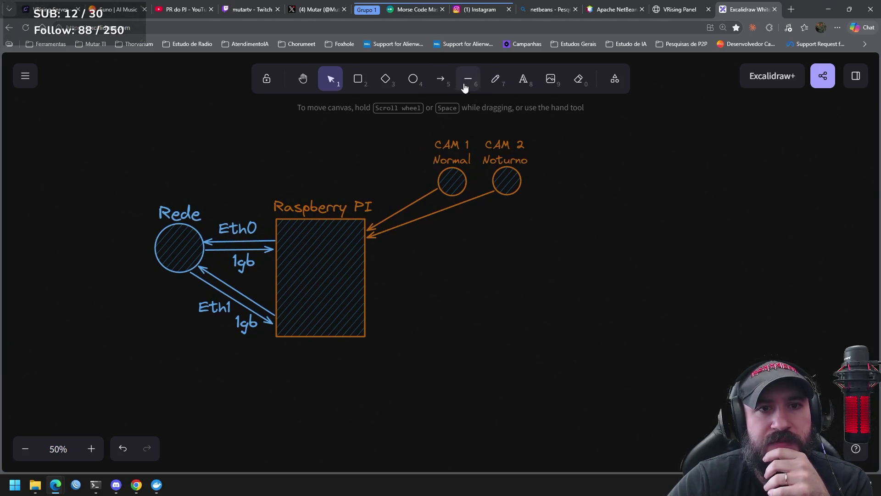
Step: Draw a pink arrow right from the Raspberry PI box ending at a small dark-red filled circle
{"action": "left_click", "coordinate": [440, 79]}
{"action": "mouse_move", "coordinate": [366, 256]}
{"action": "left_mouse_down"}
{"action": "mouse_move", "coordinate": [499, 256]}
{"action": "mouse_move", "coordinate": [489, 252]}
{"action": "left_mouse_up"}
{"action": "left_click", "coordinate": [47, 136]}
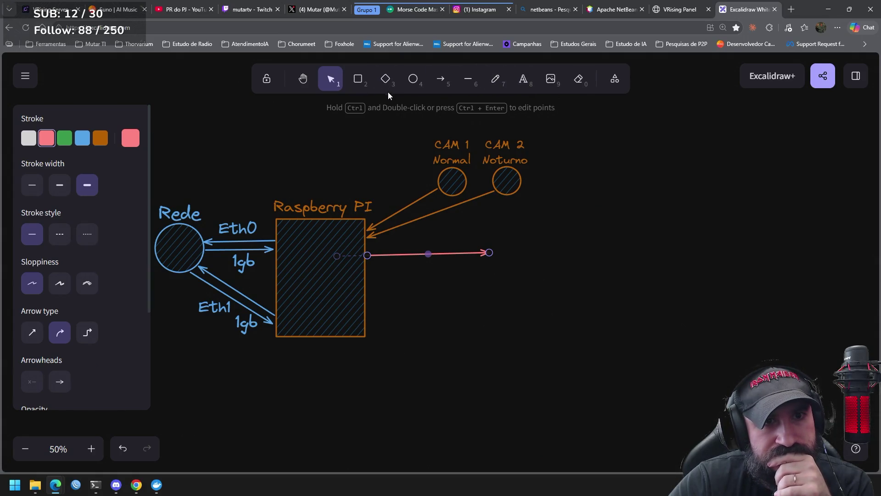
{"action": "left_click", "coordinate": [413, 79]}
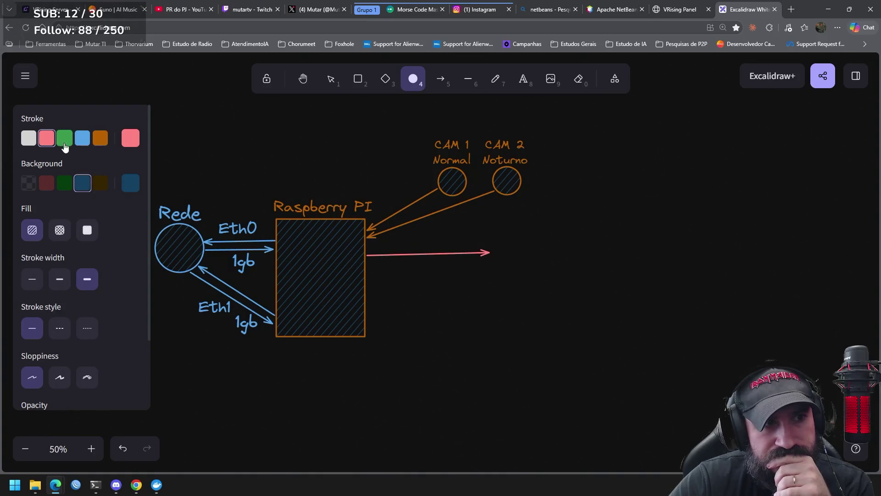
{"action": "left_click", "coordinate": [46, 183]}
{"action": "mouse_move", "coordinate": [498, 246]}
{"action": "left_mouse_down"}
{"action": "mouse_move", "coordinate": [526, 272]}
{"action": "mouse_move", "coordinate": [521, 260]}
{"action": "mouse_move", "coordinate": [532, 257]}
{"action": "mouse_move", "coordinate": [496, 253]}
{"action": "left_mouse_up"}
{"action": "left_click", "coordinate": [490, 254]}
{"action": "left_click", "coordinate": [561, 277]}
{"action": "left_click", "coordinate": [519, 253]}
{"action": "left_click", "coordinate": [553, 237]}
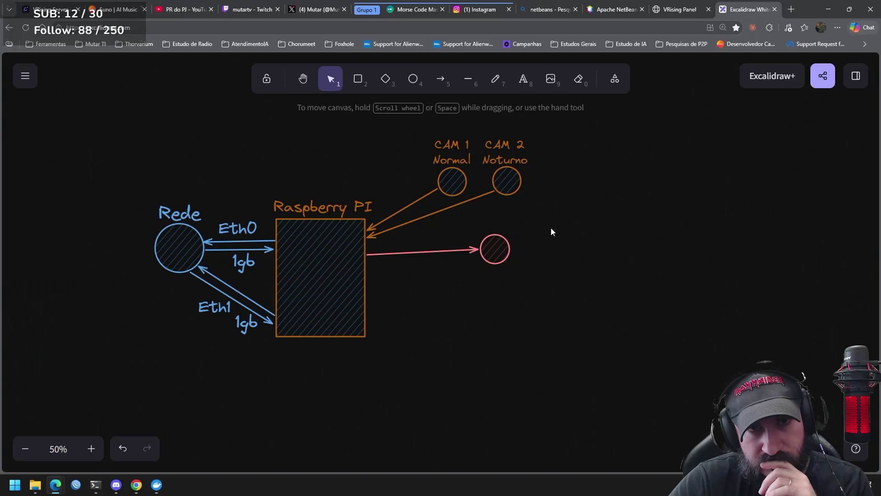
Step: Label the circle 'Temperatura' above it and move both up and right
{"action": "left_click", "coordinate": [523, 79]}
{"action": "left_click", "coordinate": [502, 237]}
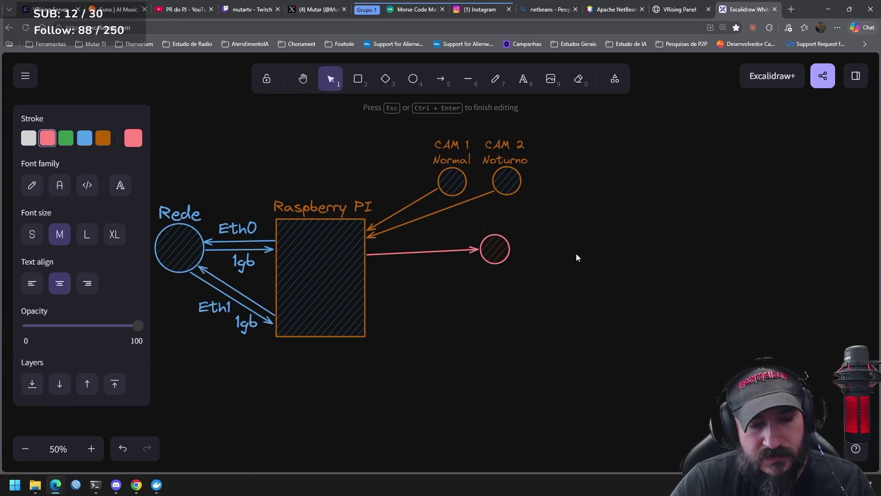
{"action": "type", "text": "Temperatura"}
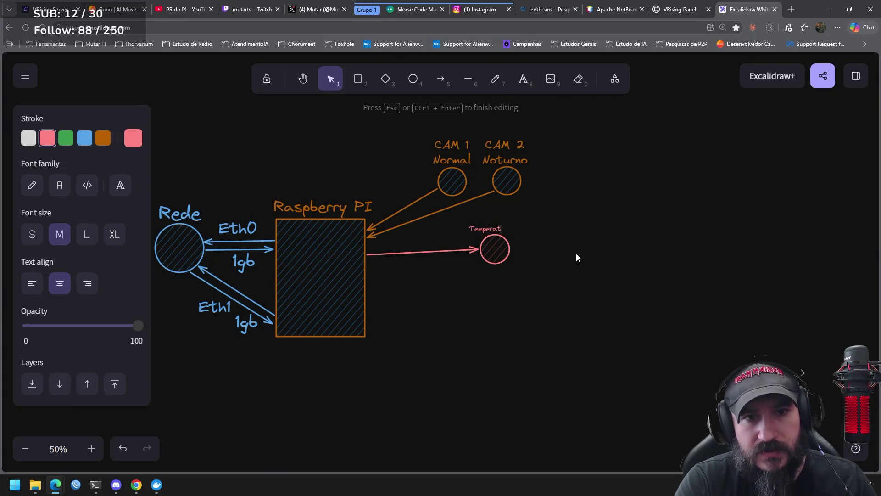
{"action": "left_click", "coordinate": [577, 253]}
{"action": "left_click_drag", "start_coordinate": [495, 228], "coordinate": [506, 229]}
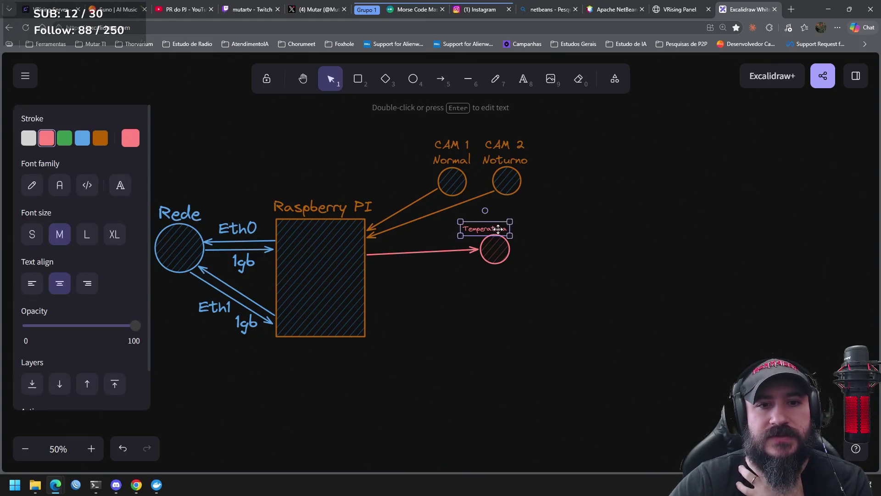
{"action": "left_click", "coordinate": [588, 298]}
{"action": "mouse_move", "coordinate": [588, 317]}
{"action": "left_mouse_down"}
{"action": "mouse_move", "coordinate": [495, 221]}
{"action": "mouse_move", "coordinate": [515, 238]}
{"action": "left_mouse_up"}
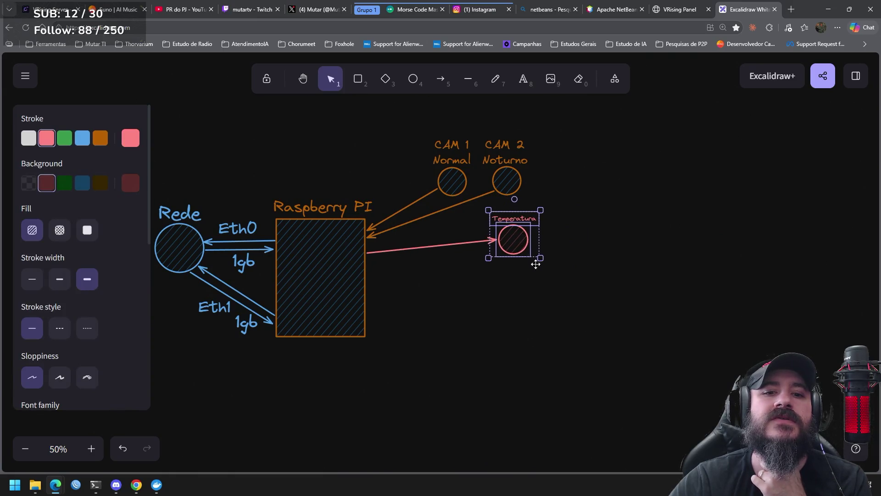
{"action": "left_click", "coordinate": [555, 308]}
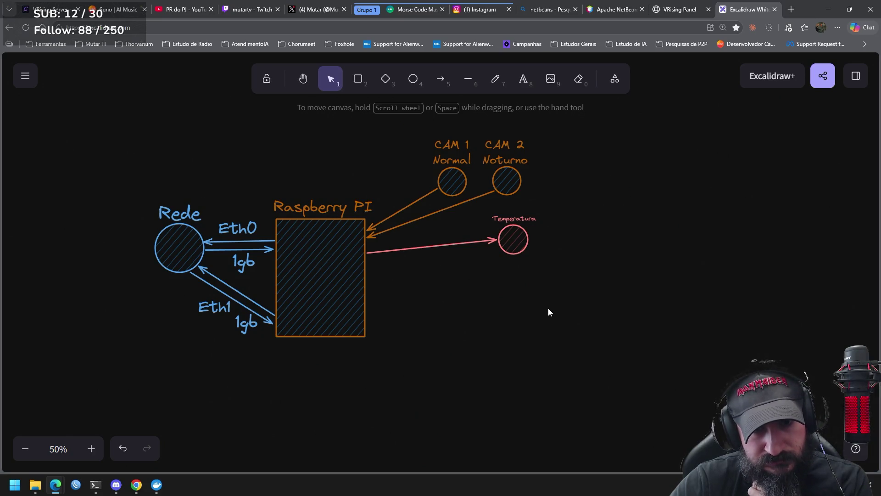
Step: Delete the pink arrow, leaving the Temperatura circle unconnected
{"action": "left_click", "coordinate": [496, 240]}
{"action": "key", "text": "Delete"}
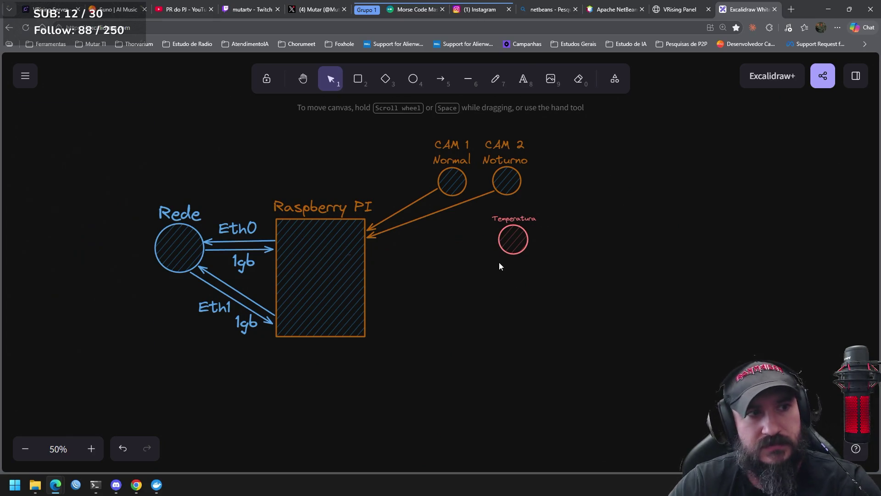
{"action": "left_click", "coordinate": [441, 78]}
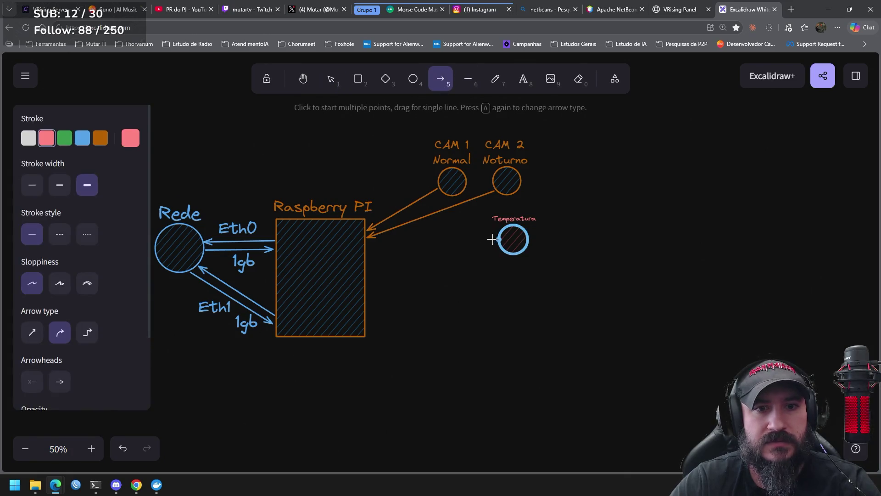
Step: Draw an arrow from Temperatura to the Raspberry PI box and move the sensor closer
{"action": "left_click_drag", "start_coordinate": [499, 240], "coordinate": [368, 255]}
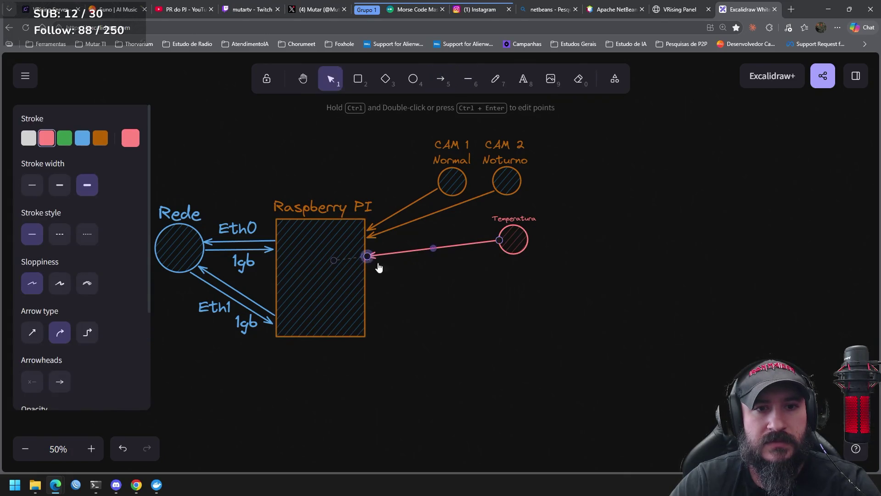
{"action": "left_click", "coordinate": [554, 295]}
{"action": "mouse_move", "coordinate": [577, 277]}
{"action": "left_mouse_down"}
{"action": "mouse_move", "coordinate": [565, 255]}
{"action": "mouse_move", "coordinate": [487, 212]}
{"action": "mouse_move", "coordinate": [465, 252]}
{"action": "left_mouse_up"}
{"action": "left_click", "coordinate": [568, 274]}
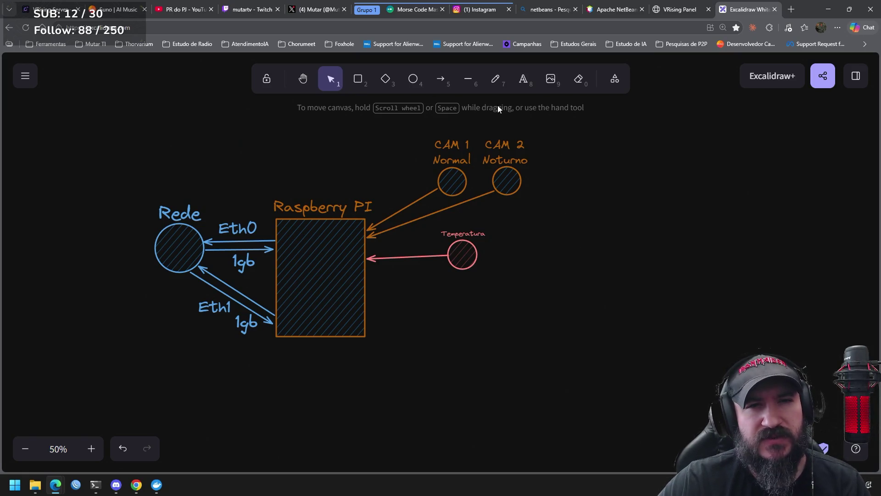
Step: Set blue as the stroke colour for the next sensor
{"action": "left_click", "coordinate": [528, 85]}
{"action": "left_click", "coordinate": [83, 139]}
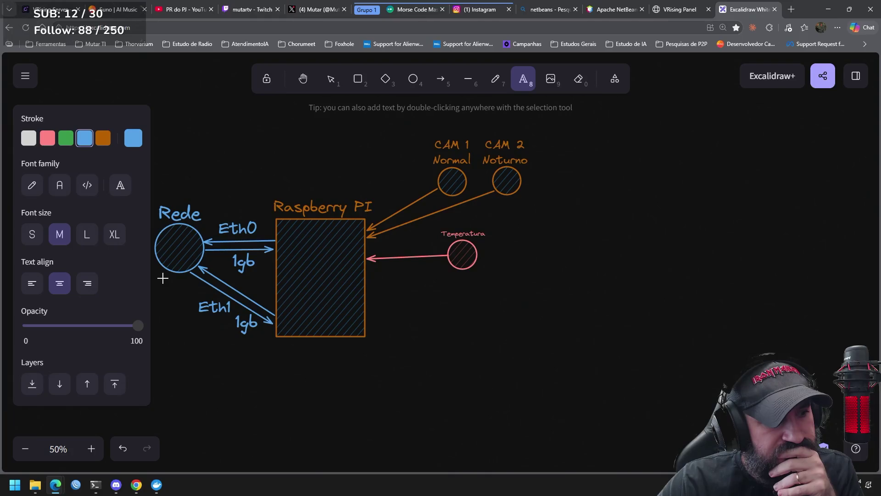
{"action": "left_click", "coordinate": [413, 79]}
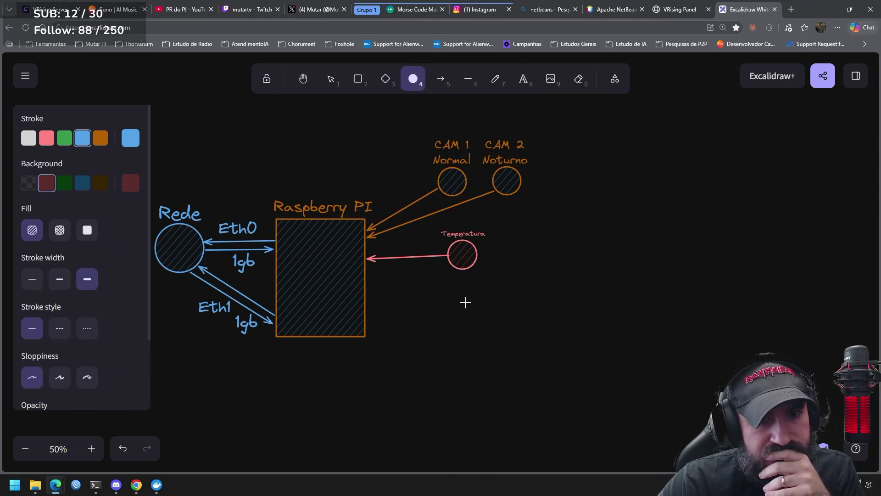
Step: Draw a blue circle labelled 'Humidade' below Temperatura and shift it up and right
{"action": "left_click_drag", "start_coordinate": [456, 301], "coordinate": [484, 329]}
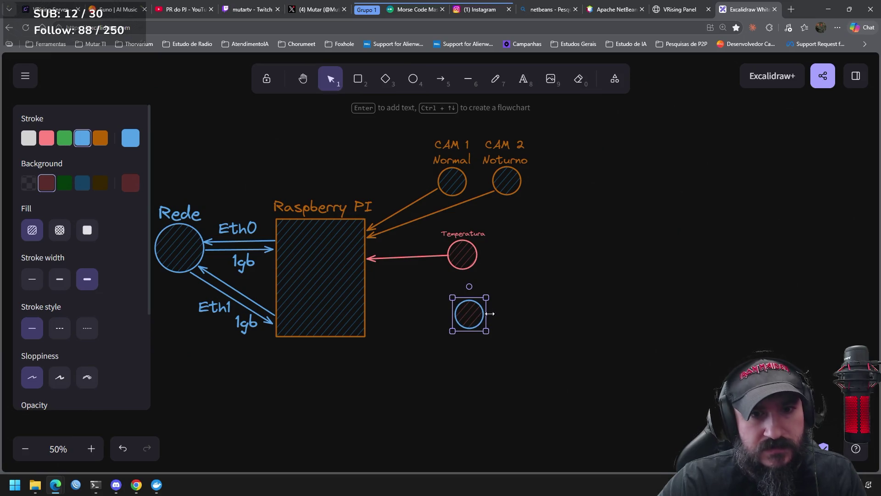
{"action": "left_click", "coordinate": [523, 78]}
{"action": "left_click", "coordinate": [460, 296]}
{"action": "type", "text": "Humidade"}
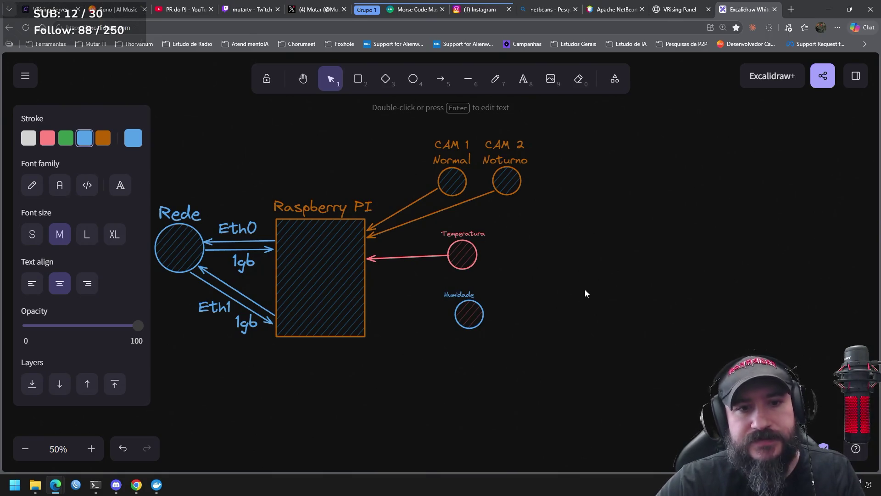
{"action": "left_click", "coordinate": [527, 289]}
{"action": "left_click", "coordinate": [470, 295]}
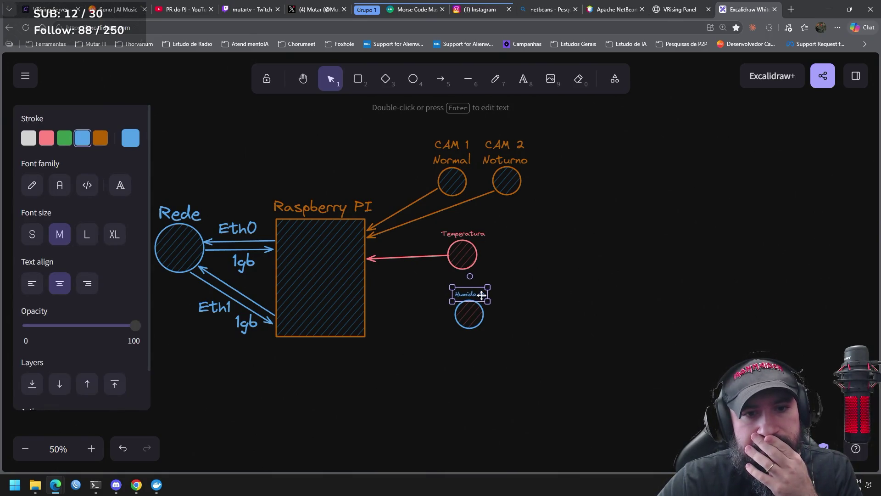
{"action": "left_click_drag", "start_coordinate": [509, 338], "coordinate": [433, 282]}
{"action": "left_click_drag", "start_coordinate": [468, 313], "coordinate": [511, 275]}
Step: Draw a blue arrow from Humidade to the Raspberry PI box
{"action": "left_click", "coordinate": [441, 84]}
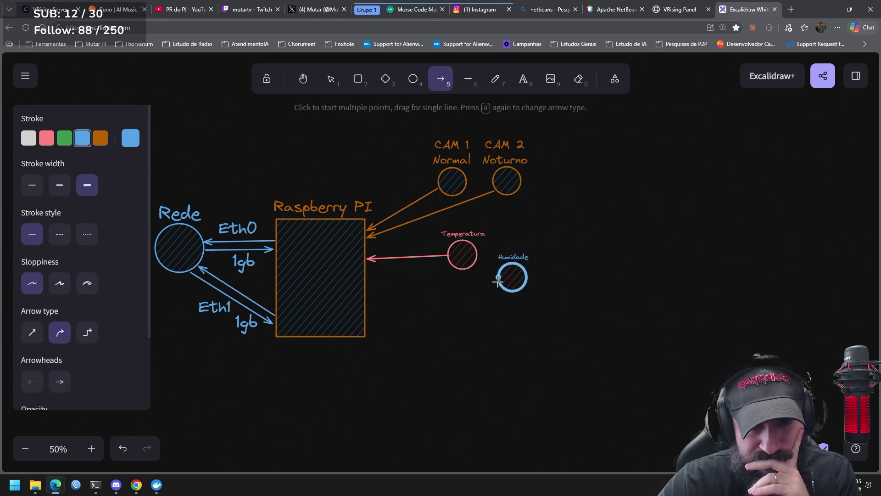
{"action": "left_click_drag", "start_coordinate": [494, 279], "coordinate": [367, 278]}
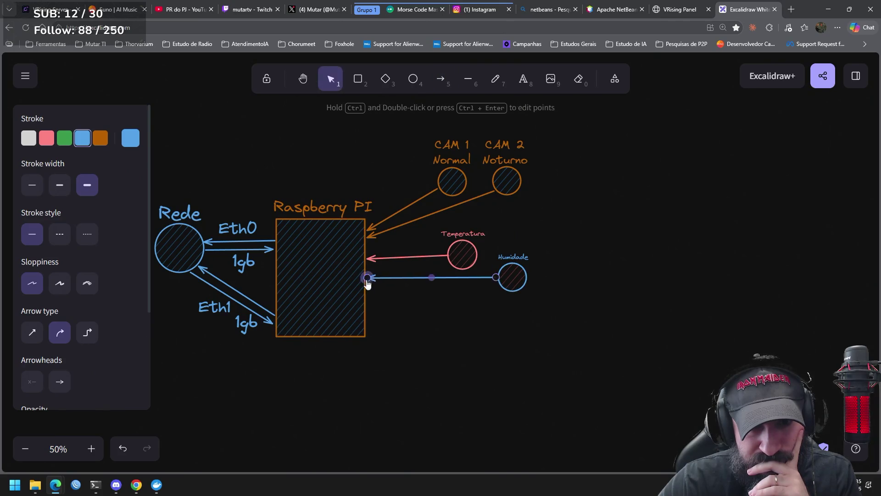
{"action": "left_click", "coordinate": [596, 332]}
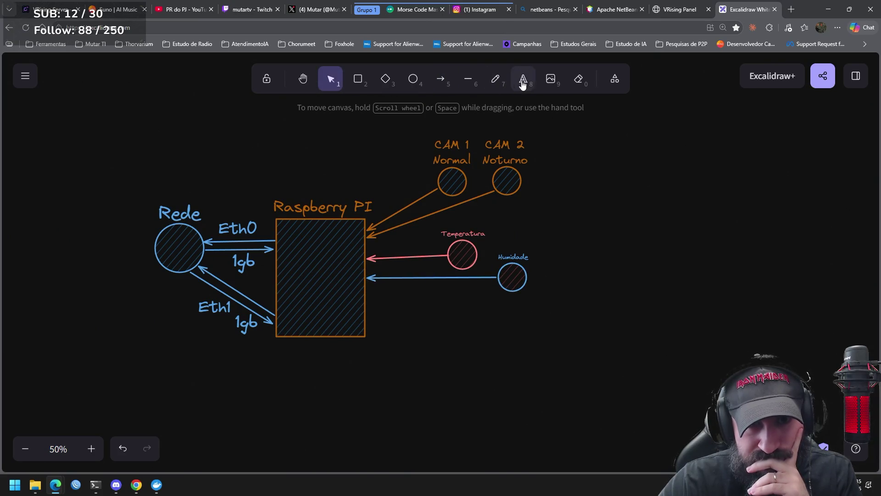
{"action": "left_click", "coordinate": [414, 82]}
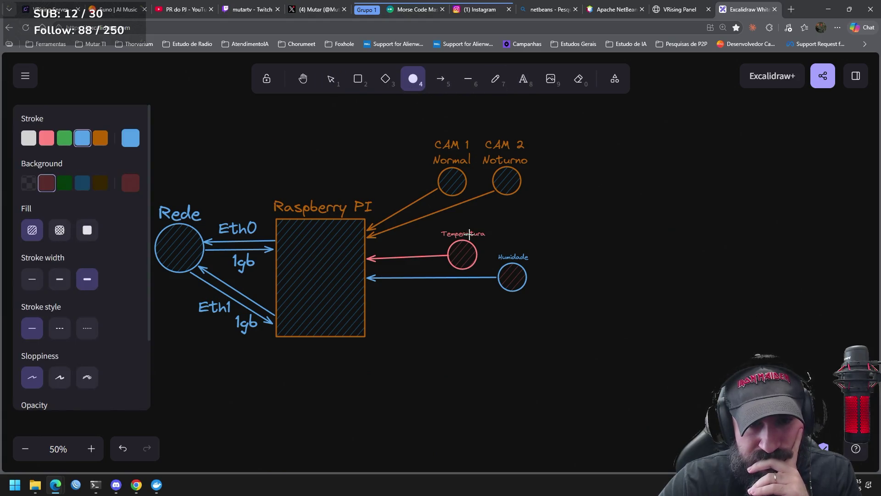
Step: Draw a green-outlined, dark-green hatched circle labelled 'Movimento' below Humidade
{"action": "mouse_move", "coordinate": [457, 307]}
{"action": "left_mouse_down"}
{"action": "mouse_move", "coordinate": [486, 336]}
{"action": "mouse_move", "coordinate": [481, 331]}
{"action": "left_mouse_up"}
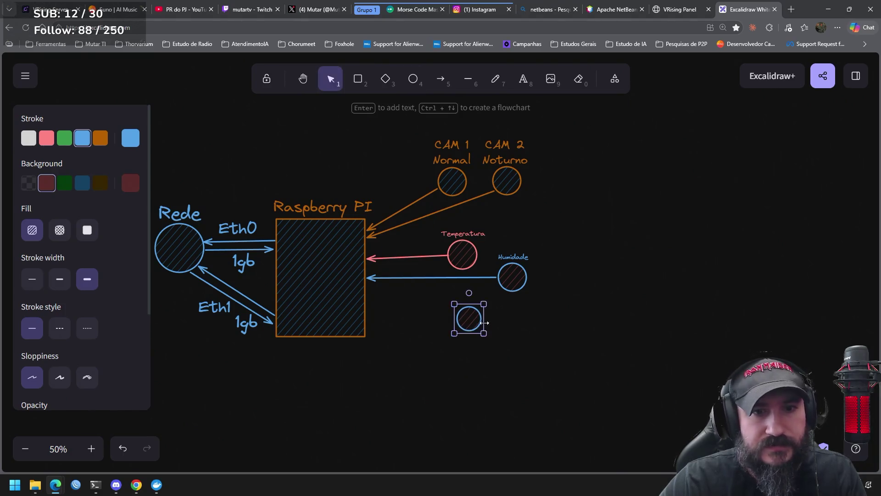
{"action": "left_click", "coordinate": [64, 138]}
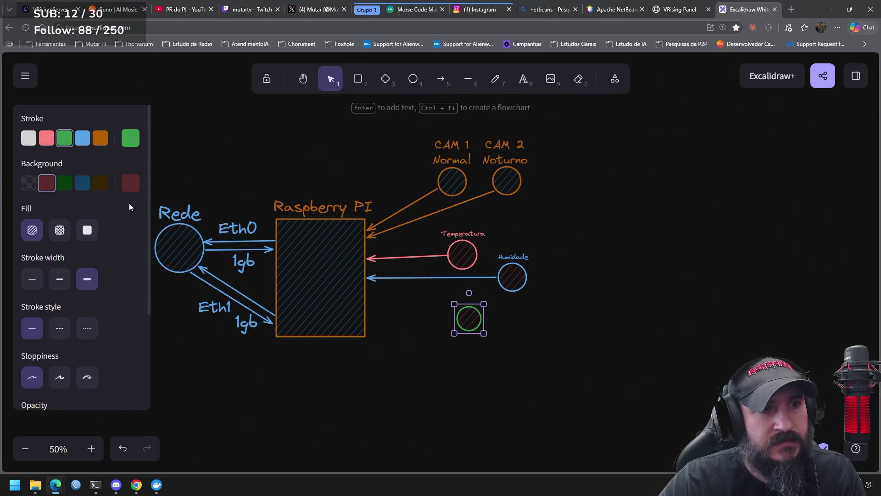
{"action": "left_click", "coordinate": [64, 183]}
{"action": "left_click", "coordinate": [524, 79]}
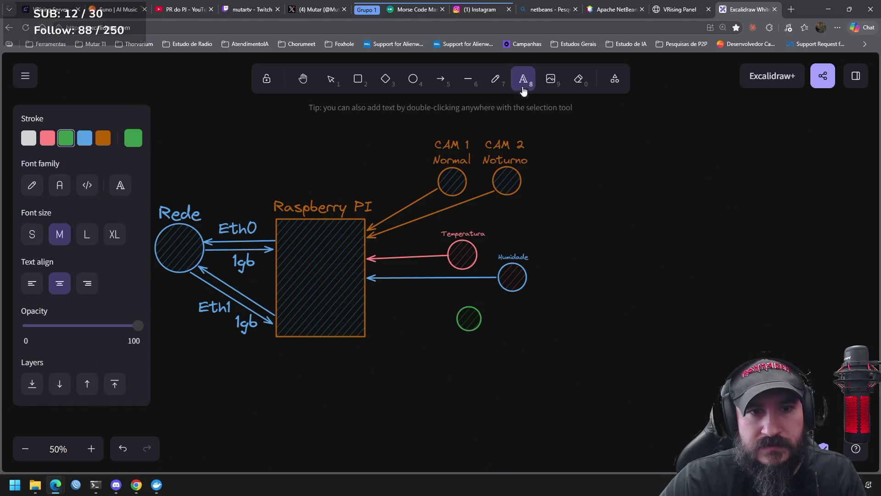
{"action": "left_click", "coordinate": [459, 295]}
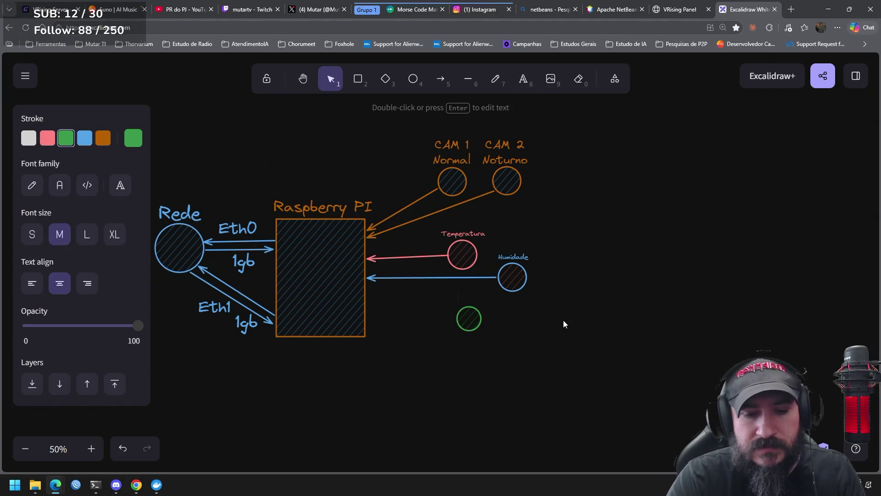
{"action": "type", "text": "Movimento"}
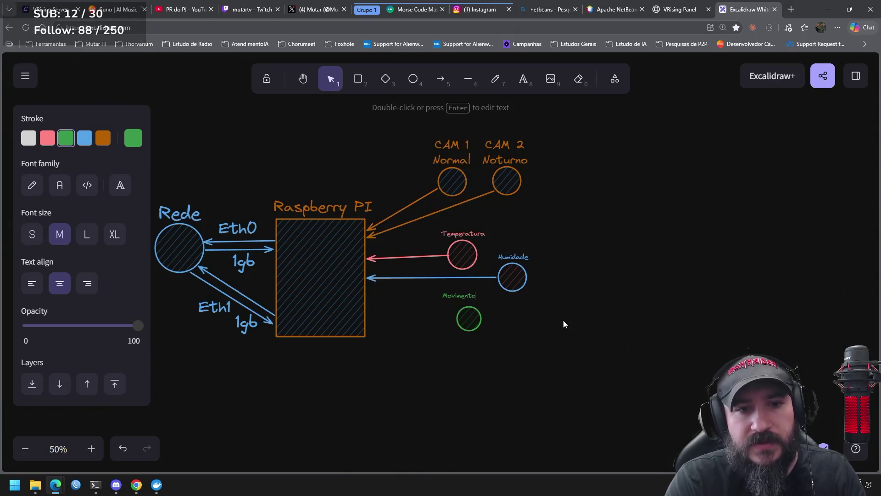
{"action": "left_click", "coordinate": [514, 318]}
{"action": "left_click", "coordinate": [474, 296]}
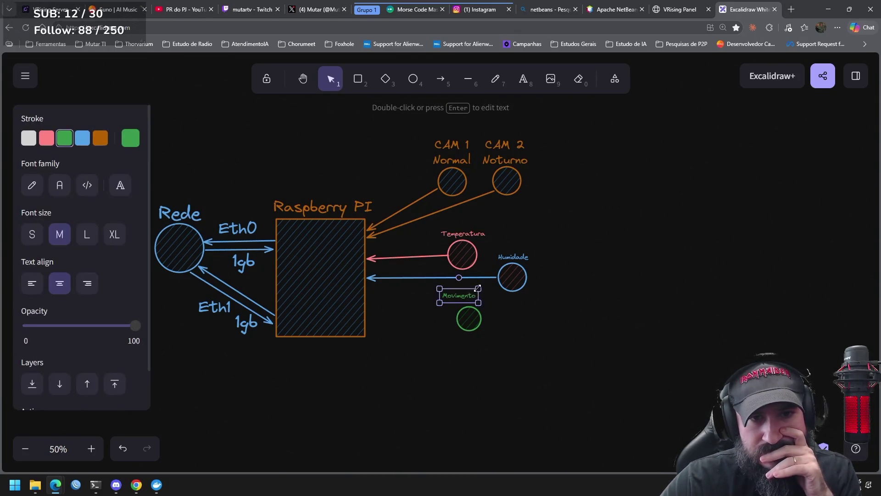
{"action": "left_click_drag", "start_coordinate": [461, 297], "coordinate": [470, 300]}
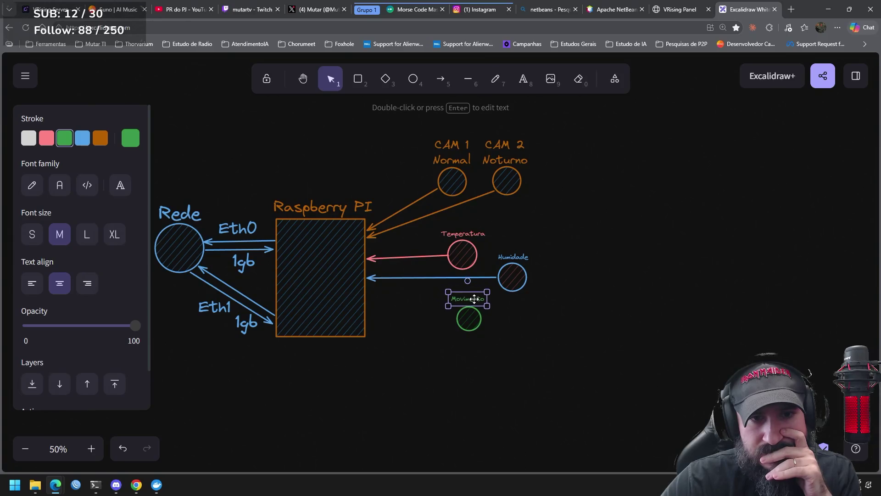
{"action": "left_click_drag", "start_coordinate": [535, 340], "coordinate": [426, 273]}
{"action": "left_click_drag", "start_coordinate": [492, 314], "coordinate": [505, 328]}
{"action": "key", "text": "Escape"}
Step: Connect Movimento to the Raspberry PI box with a green arrow, tidying its position
{"action": "left_click", "coordinate": [441, 79]}
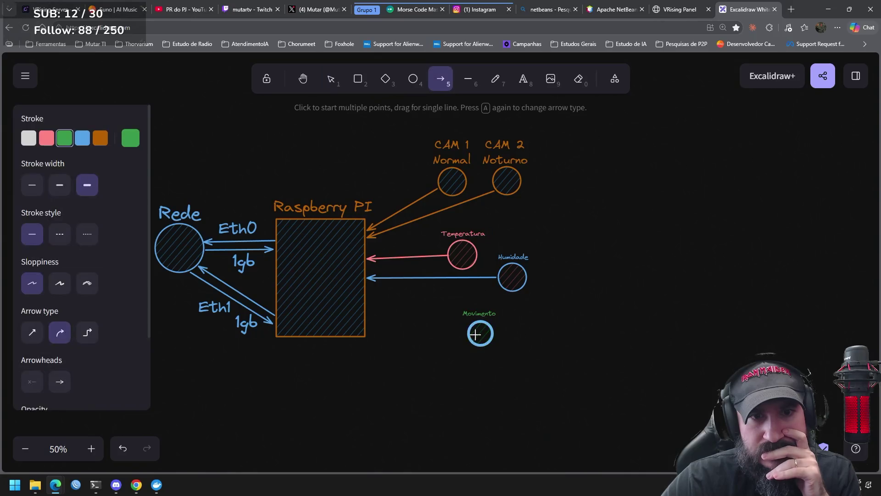
{"action": "left_click_drag", "start_coordinate": [472, 329], "coordinate": [369, 293]}
{"action": "mouse_move", "coordinate": [546, 370]}
{"action": "left_mouse_down"}
{"action": "mouse_move", "coordinate": [516, 335]}
{"action": "mouse_move", "coordinate": [447, 289]}
{"action": "left_mouse_up"}
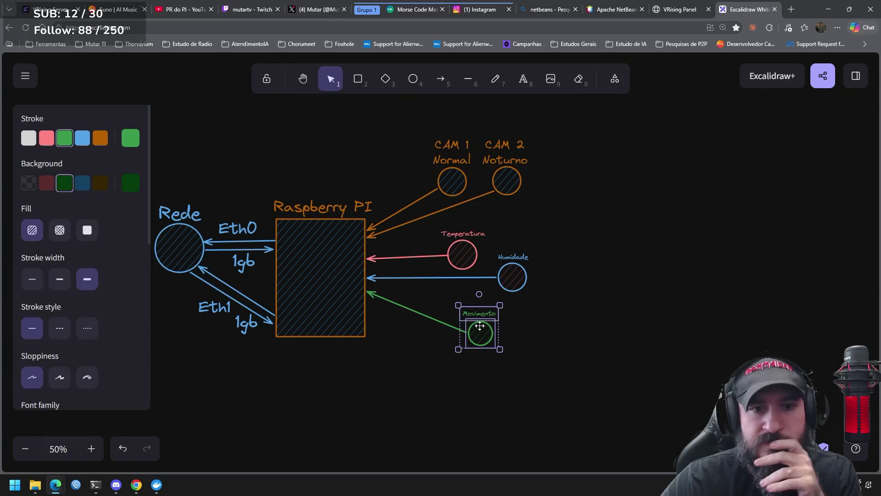
{"action": "left_click_drag", "start_coordinate": [479, 321], "coordinate": [476, 317]}
{"action": "left_click", "coordinate": [571, 310]}
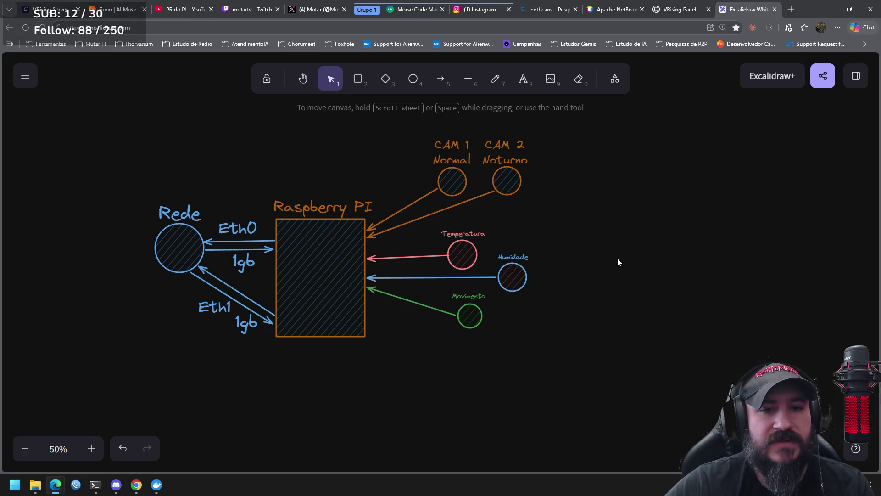
{"action": "left_click", "coordinate": [385, 293]}
{"action": "left_click_drag", "start_coordinate": [368, 288], "coordinate": [368, 292]}
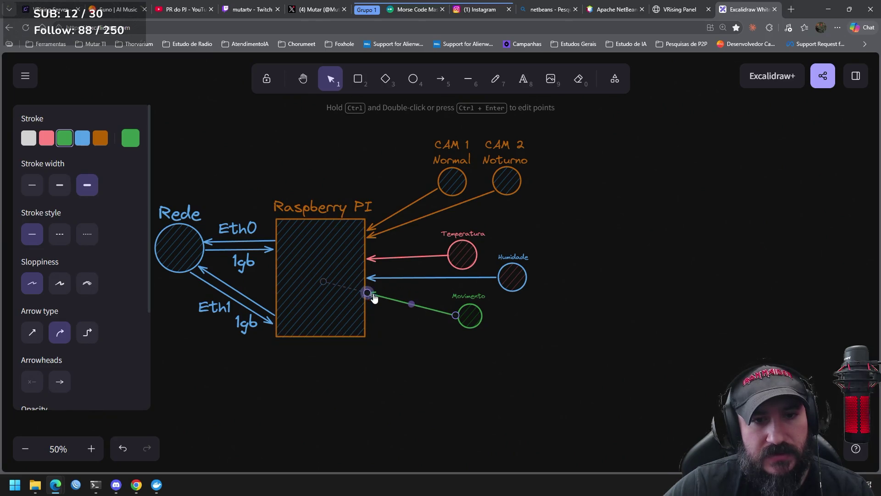
{"action": "left_click", "coordinate": [547, 360]}
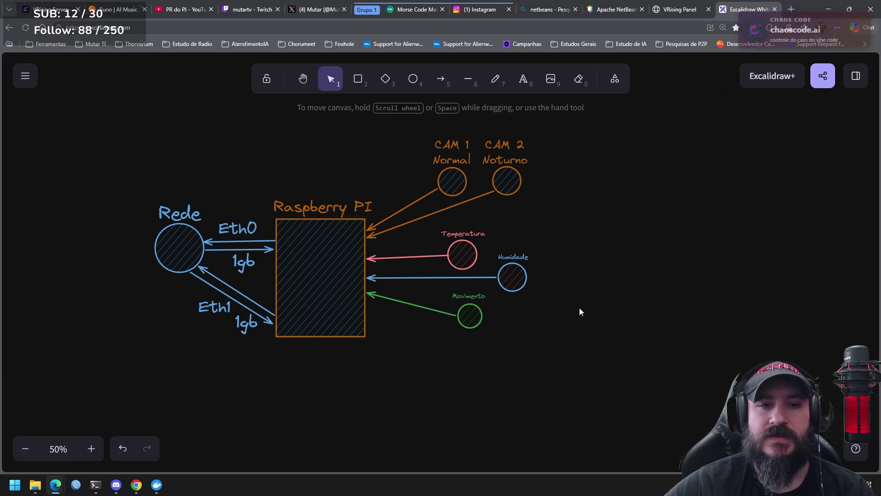
{"action": "mouse_move", "coordinate": [554, 361]}
{"action": "left_mouse_down"}
{"action": "mouse_move", "coordinate": [445, 272]}
{"action": "mouse_move", "coordinate": [425, 223]}
{"action": "left_mouse_up"}
{"action": "left_click_drag", "start_coordinate": [473, 260], "coordinate": [524, 232]}
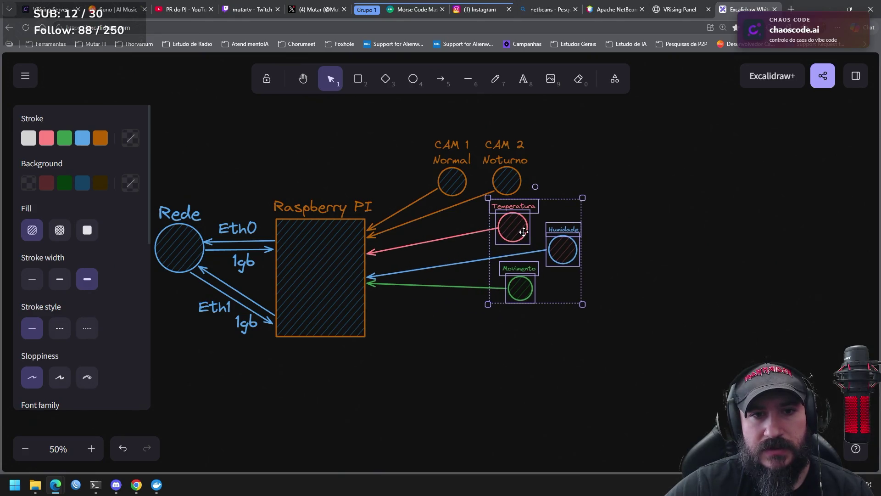
{"action": "left_click", "coordinate": [673, 301]}
{"action": "left_click", "coordinate": [404, 272]}
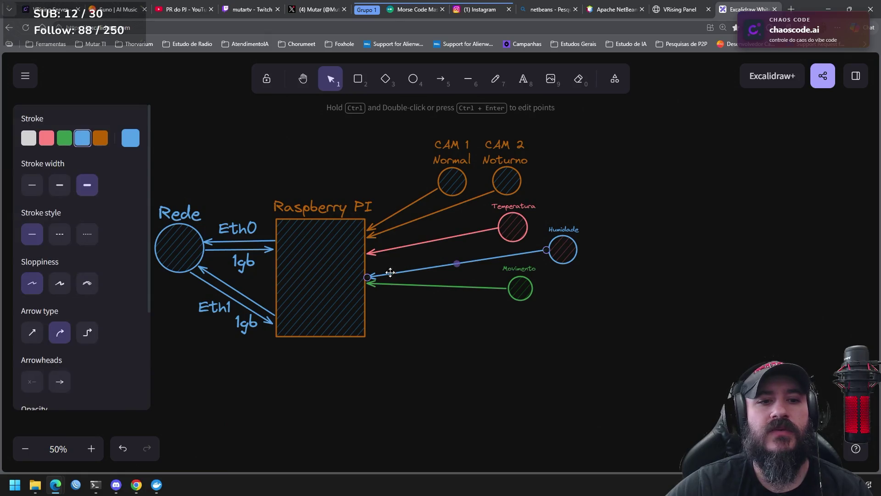
{"action": "left_click_drag", "start_coordinate": [367, 277], "coordinate": [369, 272]}
{"action": "left_click", "coordinate": [505, 342]}
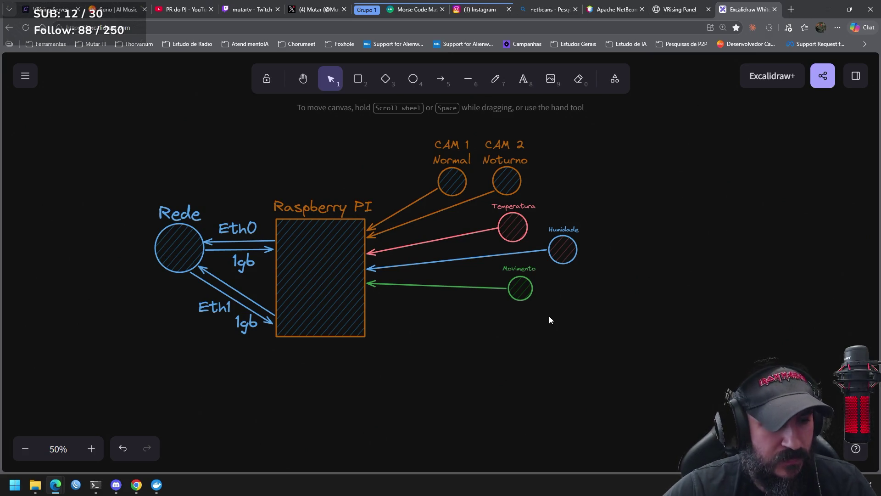
{"action": "left_click", "coordinate": [87, 491]}
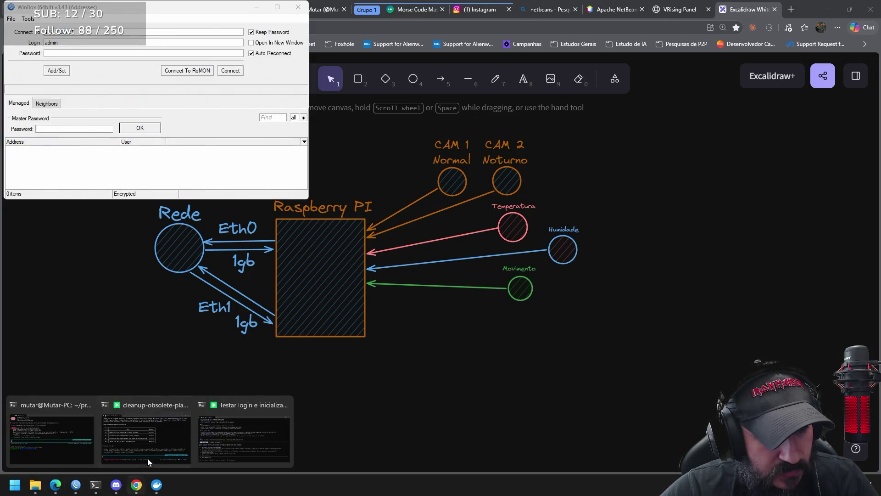
Step: Bring the 'Testar login e inicialização' terminal window to the front
{"action": "left_click", "coordinate": [298, 6]}
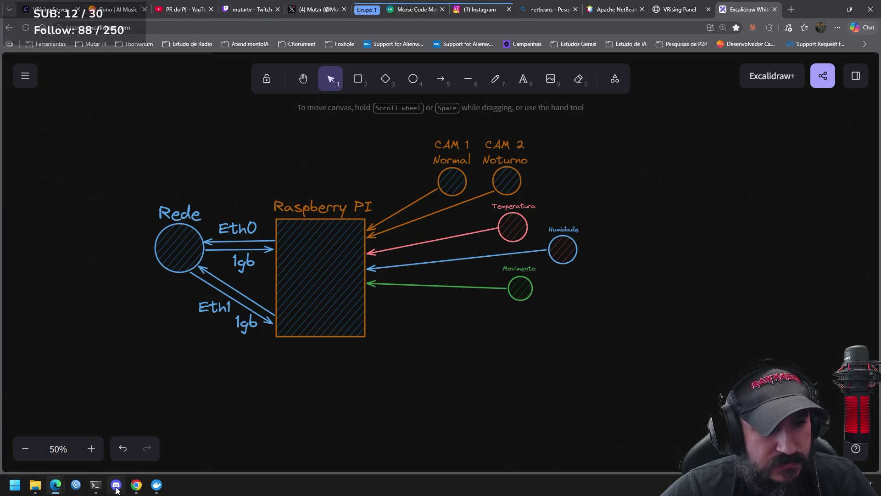
{"action": "mouse_move", "coordinate": [95, 485]}
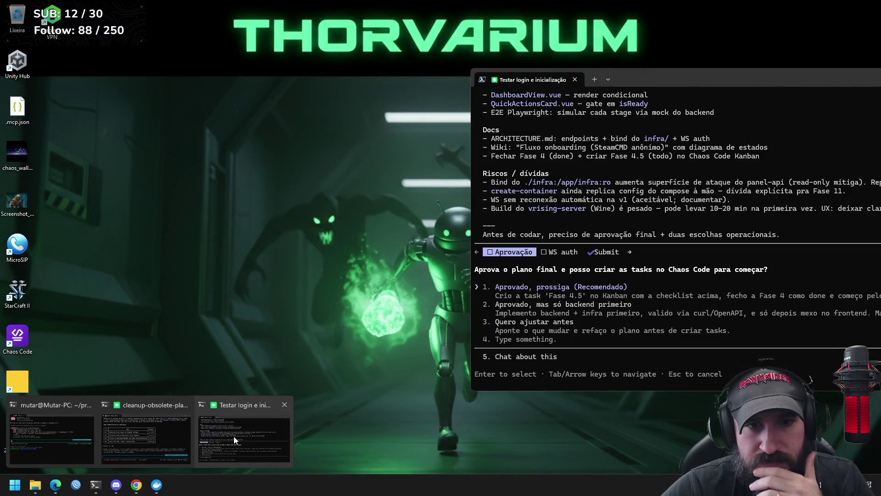
{"action": "left_click", "coordinate": [234, 437]}
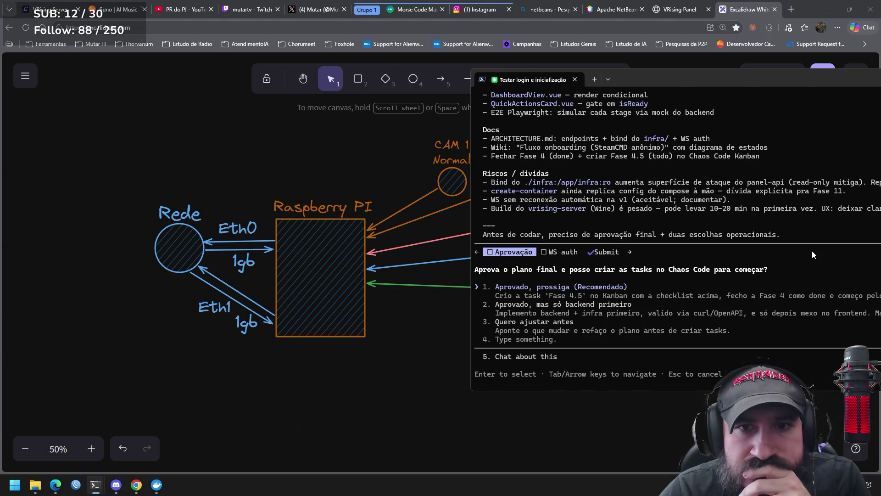
Step: Approve the plan, choose 'Query param ?token=' for WebSocket auth, and submit
{"action": "key", "text": "Return"}
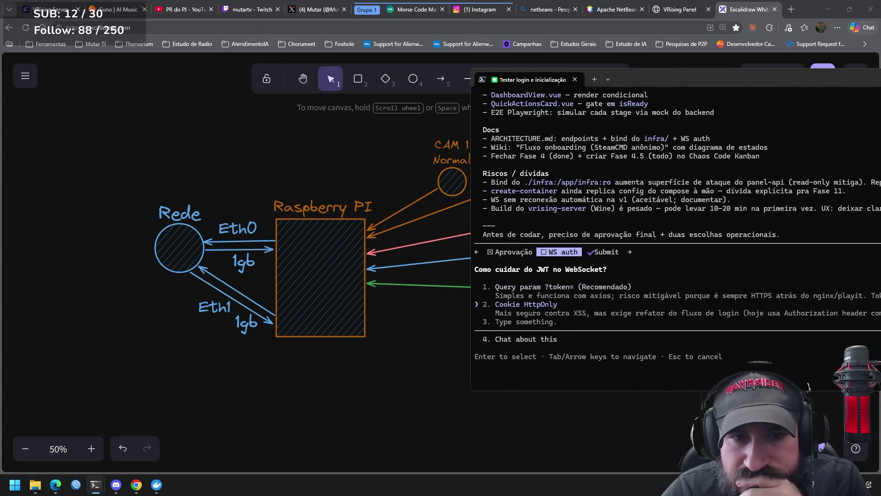
{"action": "key", "text": "Return"}
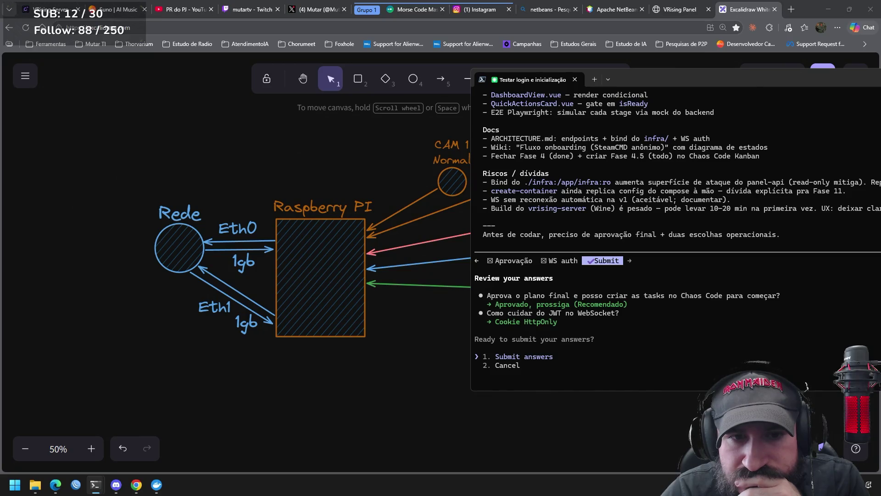
{"action": "key", "text": "Left"}
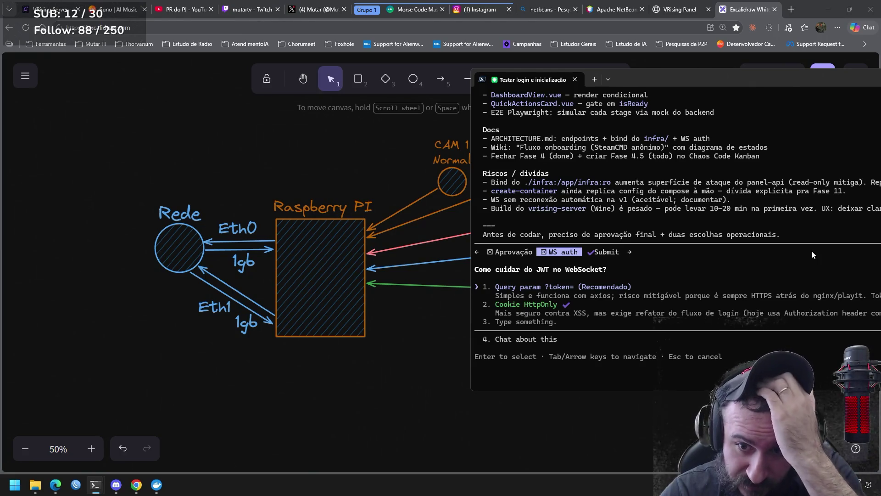
{"action": "key", "text": "Return"}
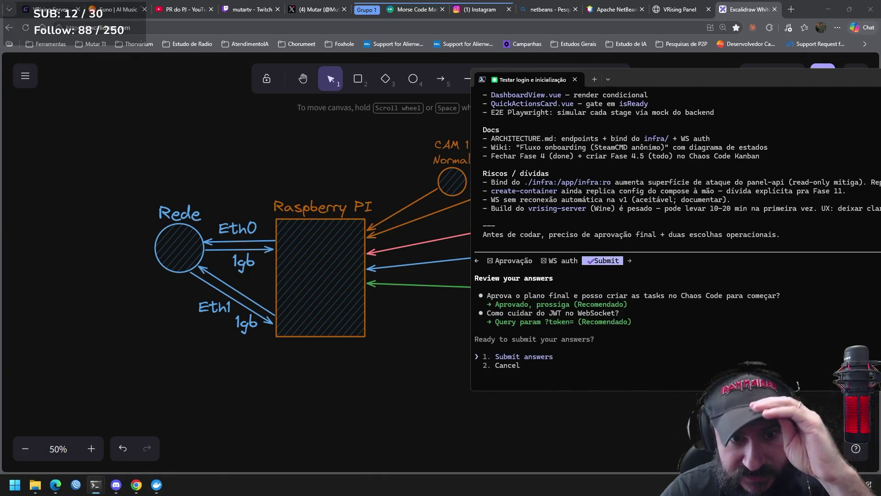
{"action": "key", "text": "Return"}
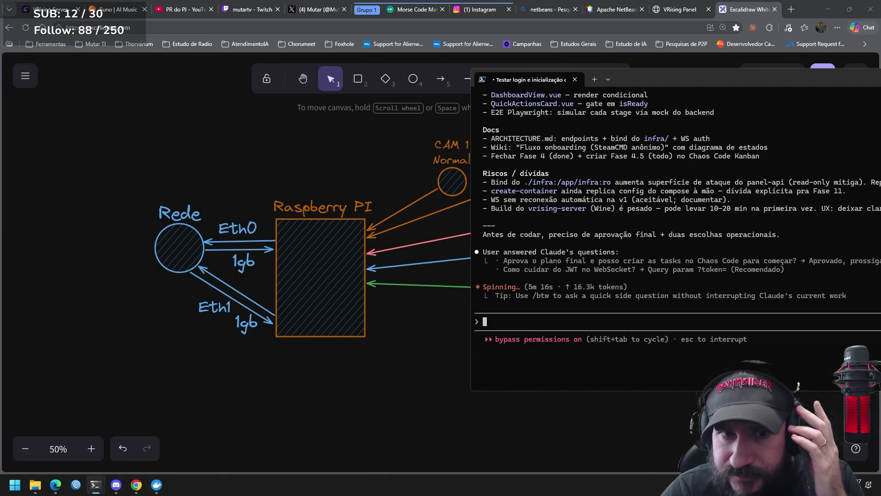
Step: Back in Excalidraw, shift the three sensors slightly down and right
{"action": "left_click", "coordinate": [409, 341]}
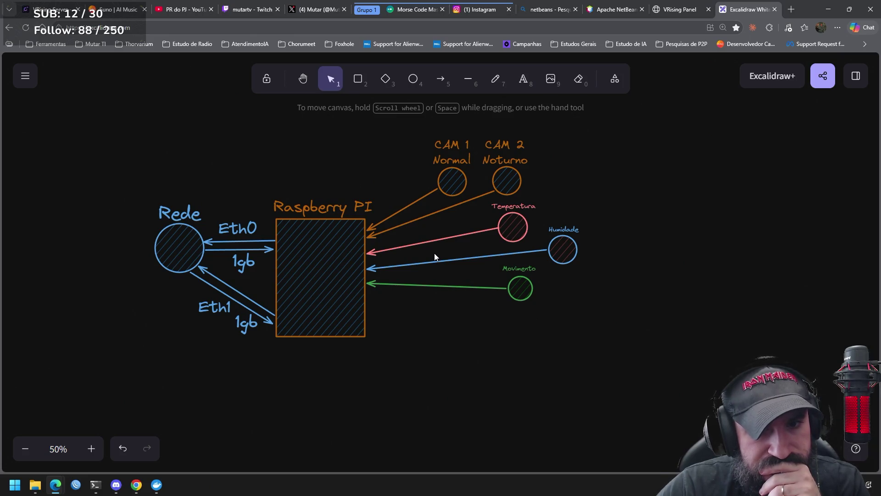
{"action": "mouse_move", "coordinate": [635, 325]}
{"action": "left_mouse_down"}
{"action": "mouse_move", "coordinate": [488, 243]}
{"action": "mouse_move", "coordinate": [468, 191]}
{"action": "left_mouse_up"}
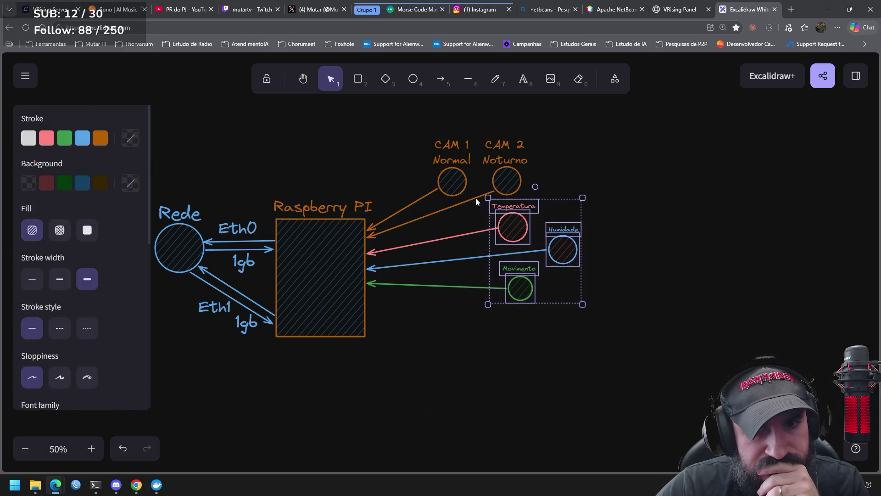
{"action": "left_click_drag", "start_coordinate": [517, 232], "coordinate": [528, 249]}
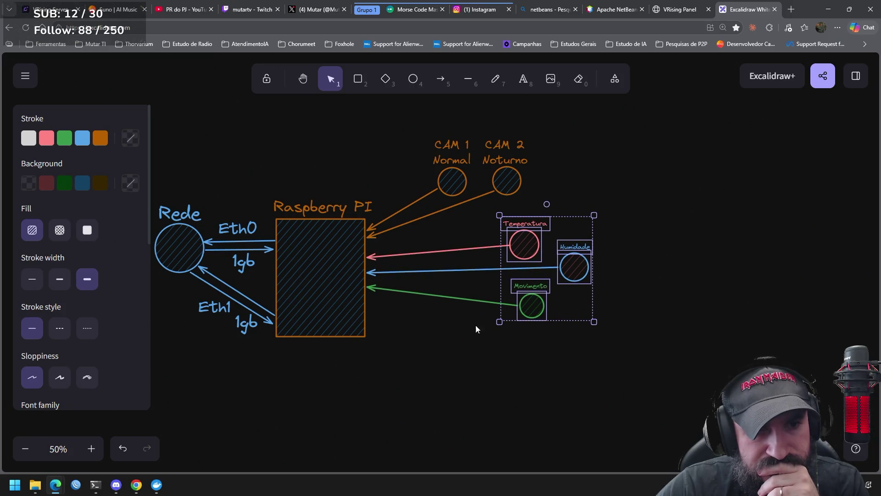
{"action": "left_click", "coordinate": [445, 343]}
Step: Delete the Eth1 link with its labels and move the Rede group lower
{"action": "scroll", "coordinate": [427, 342], "scroll_direction": "down", "scroll_amount": 1}
{"action": "scroll", "coordinate": [427, 341], "scroll_direction": "left", "scroll_amount": 2}
{"action": "mouse_move", "coordinate": [391, 334]}
{"action": "left_mouse_down"}
{"action": "mouse_move", "coordinate": [278, 232]}
{"action": "mouse_move", "coordinate": [278, 218]}
{"action": "left_mouse_up"}
{"action": "key", "text": "Delete"}
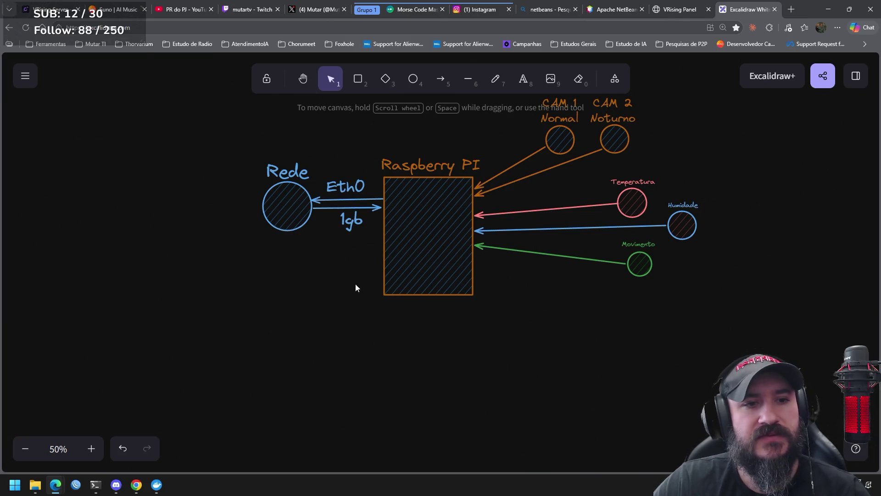
{"action": "left_click_drag", "start_coordinate": [415, 340], "coordinate": [249, 144]}
{"action": "left_click_drag", "start_coordinate": [298, 211], "coordinate": [298, 272]}
{"action": "left_click", "coordinate": [444, 362]}
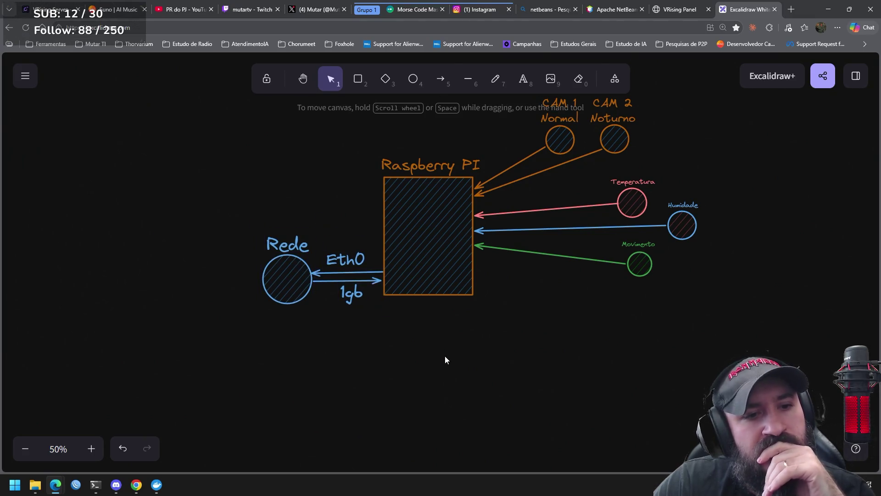
Step: Draw a hatched diamond below the Raspberry PI box
{"action": "mouse_move", "coordinate": [530, 323]}
{"action": "left_mouse_down"}
{"action": "mouse_move", "coordinate": [390, 297]}
{"action": "mouse_move", "coordinate": [399, 344]}
{"action": "left_mouse_up"}
{"action": "left_click_drag", "start_coordinate": [690, 358], "coordinate": [401, 112]}
{"action": "left_click", "coordinate": [525, 345]}
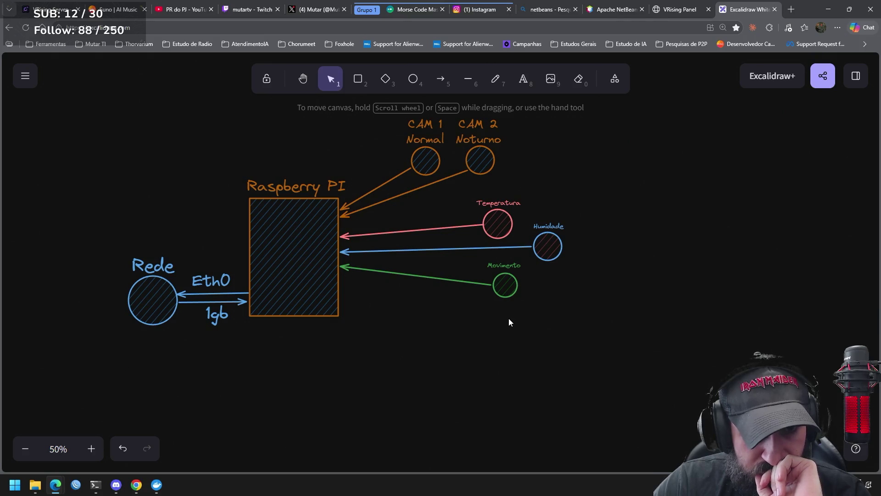
{"action": "scroll", "coordinate": [502, 312], "scroll_direction": "left", "scroll_amount": 3}
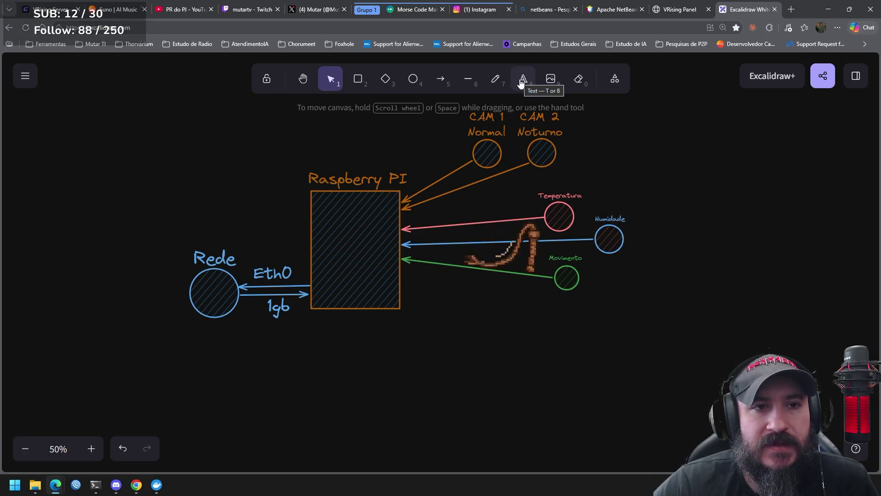
{"action": "left_click", "coordinate": [393, 85]}
{"action": "scroll", "coordinate": [537, 335], "scroll_direction": "down", "scroll_amount": 1}
{"action": "left_click_drag", "start_coordinate": [468, 280], "coordinate": [535, 349]}
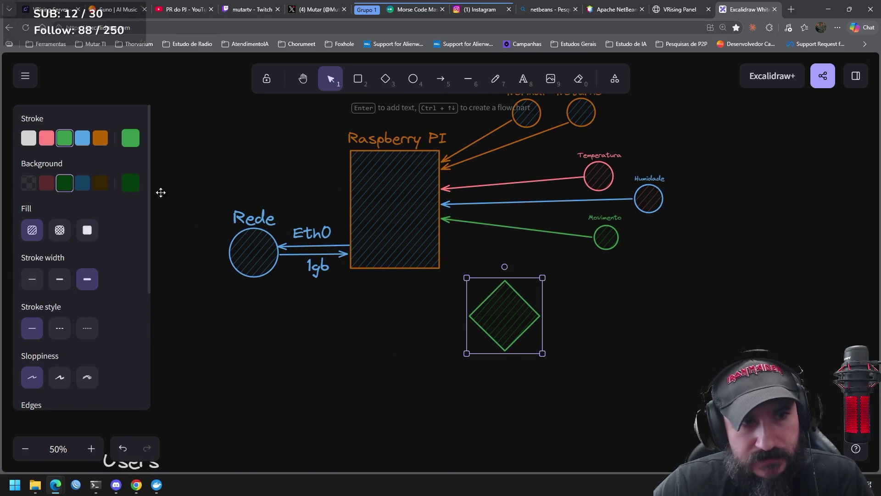
Step: Give the diamond an orange outline and write 'HD 1tb' above it
{"action": "left_click", "coordinate": [100, 137]}
{"action": "left_click", "coordinate": [614, 282]}
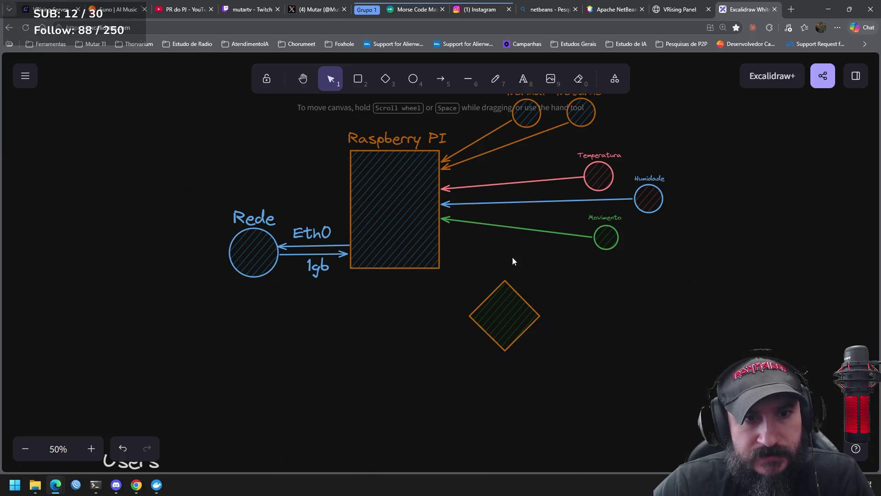
{"action": "left_click", "coordinate": [526, 88]}
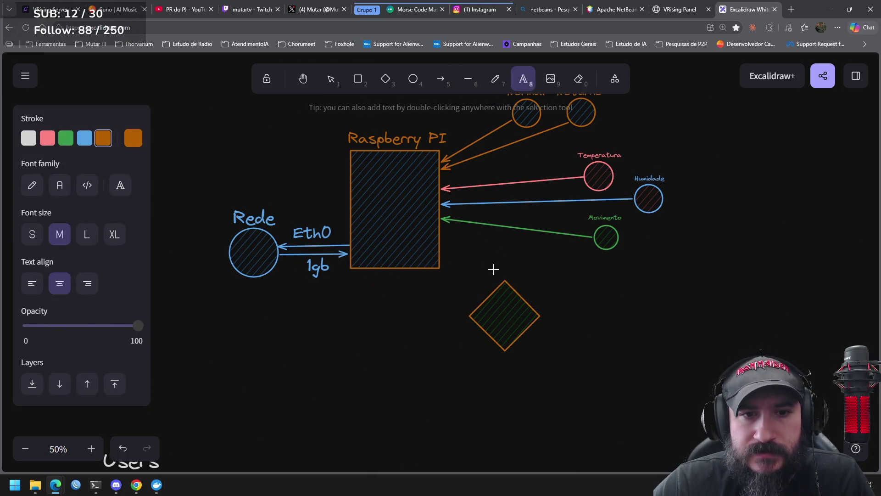
{"action": "left_click", "coordinate": [492, 269]}
{"action": "type", "text": "HD"}
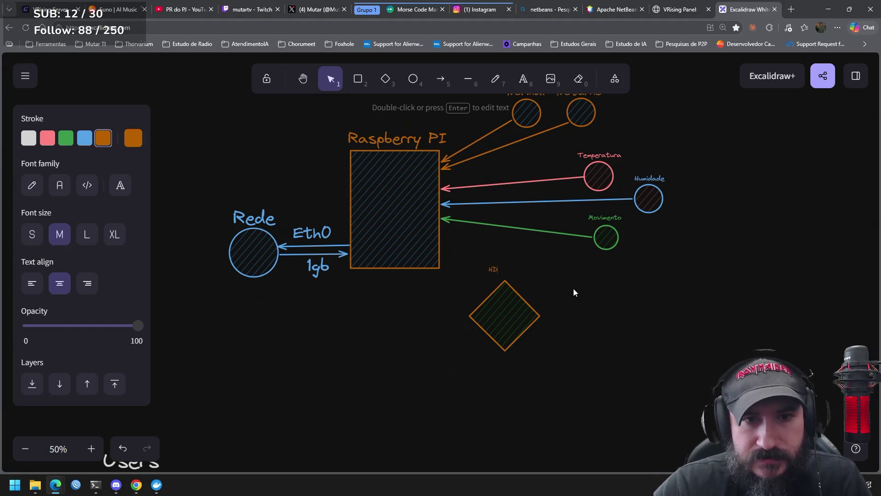
{"action": "type", "text": " 1"}
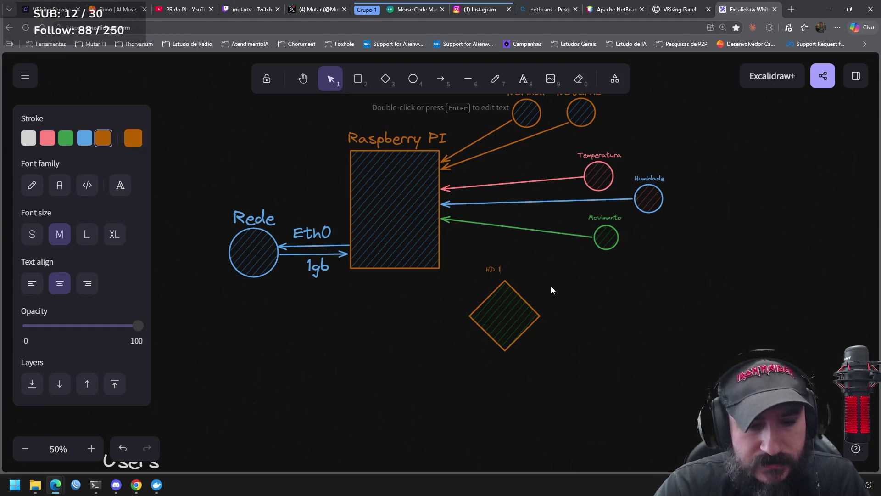
{"action": "type", "text": "TB"}
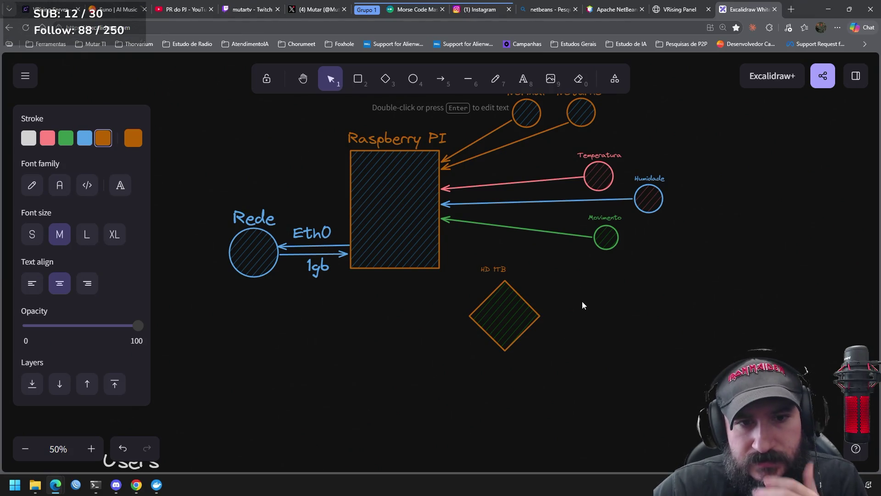
{"action": "key", "text": "BackSpace"}
{"action": "key", "text": "BackSpace"}
{"action": "type", "text": "tb"}
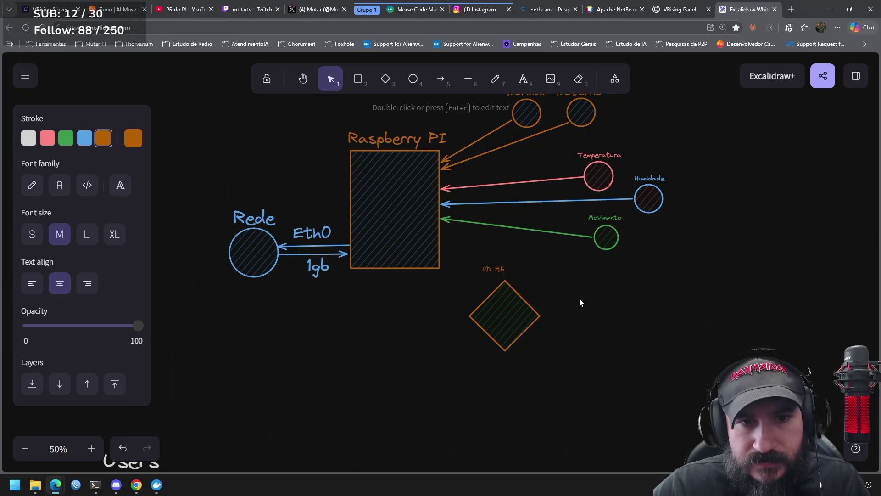
{"action": "left_click", "coordinate": [582, 300]}
Step: Enlarge the 'HD 1tb' label to match the diagram
{"action": "left_click", "coordinate": [500, 269]}
{"action": "mouse_move", "coordinate": [507, 263]}
{"action": "left_mouse_down"}
{"action": "mouse_move", "coordinate": [524, 254]}
{"action": "mouse_move", "coordinate": [526, 267]}
{"action": "left_mouse_up"}
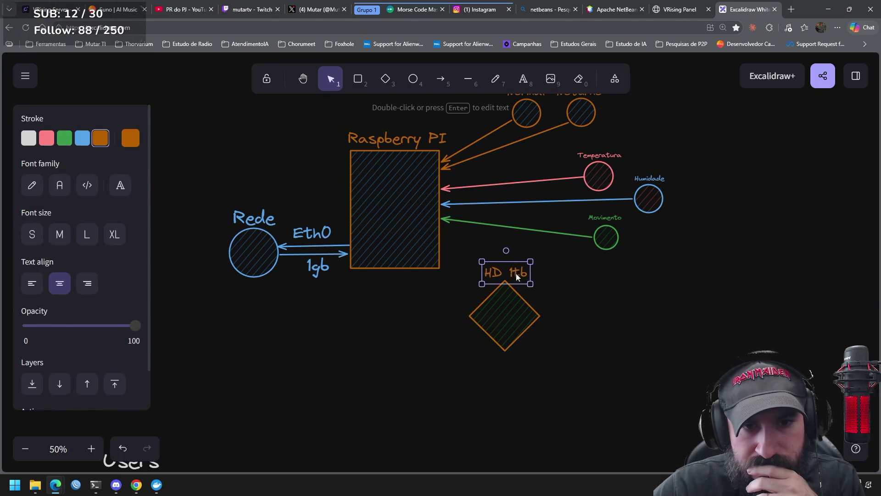
{"action": "left_click", "coordinate": [615, 336]}
Step: Draw an arrow from the storage diamond to the Raspberry PI box and nudge the diamond up-right
{"action": "left_click", "coordinate": [443, 84]}
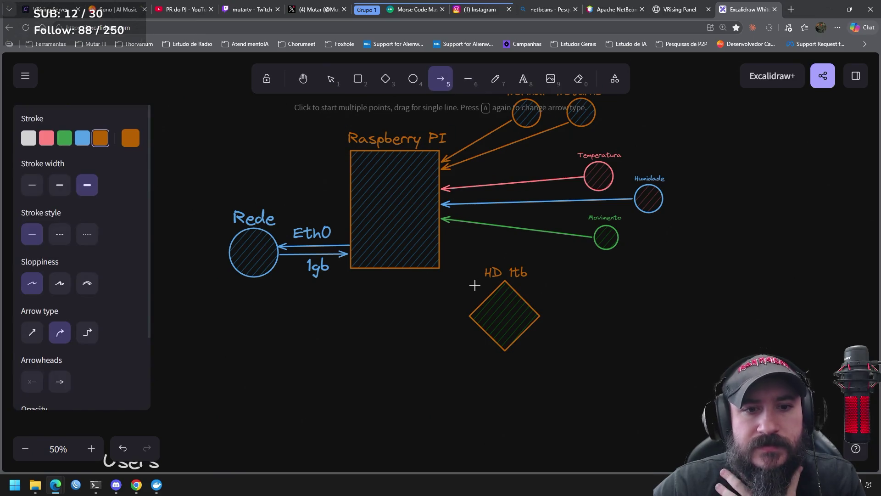
{"action": "left_click_drag", "start_coordinate": [485, 301], "coordinate": [440, 256]}
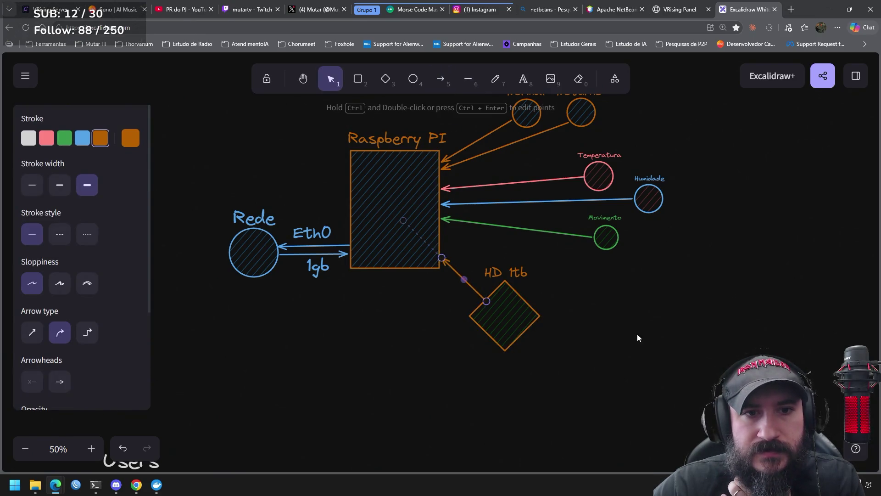
{"action": "left_click", "coordinate": [505, 310]}
{"action": "left_click_drag", "start_coordinate": [506, 307], "coordinate": [519, 301]}
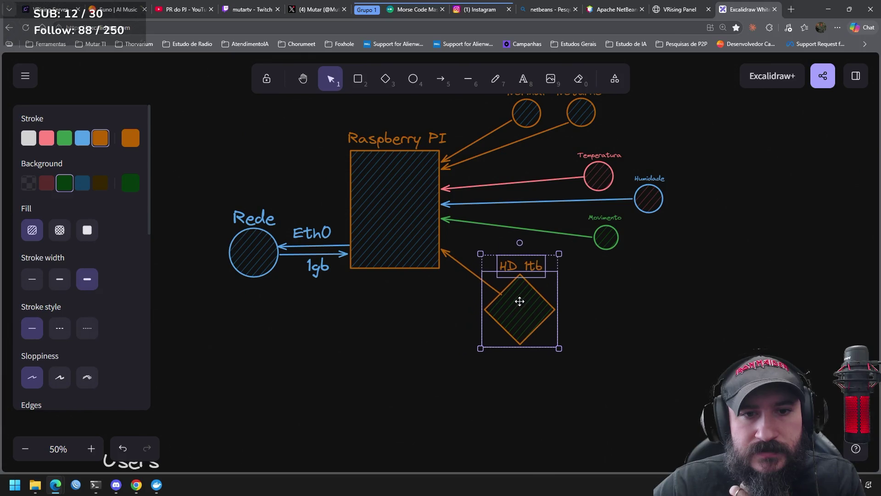
Step: Replace 'HD' with 'M2' in the diamond's 'HD 1tb' label
{"action": "double_click", "coordinate": [510, 269]}
{"action": "double_click", "coordinate": [510, 270]}
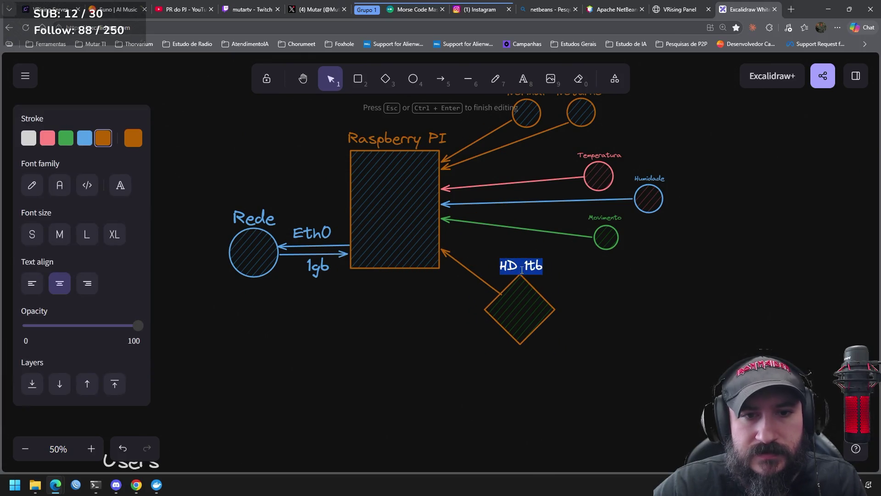
{"action": "left_click", "coordinate": [547, 258]}
{"action": "key", "text": "Home"}
{"action": "key", "text": "Delete"}
{"action": "key", "text": "Delete"}
{"action": "type", "text": "M2"}
{"action": "left_click", "coordinate": [581, 274]}
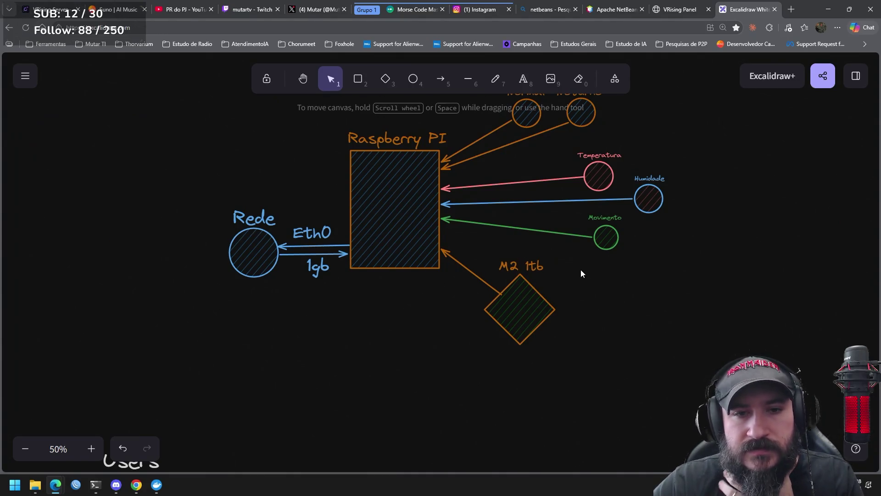
Step: Remove the trailing 'b' so the label reads 'M2 1t'
{"action": "double_click", "coordinate": [523, 267]}
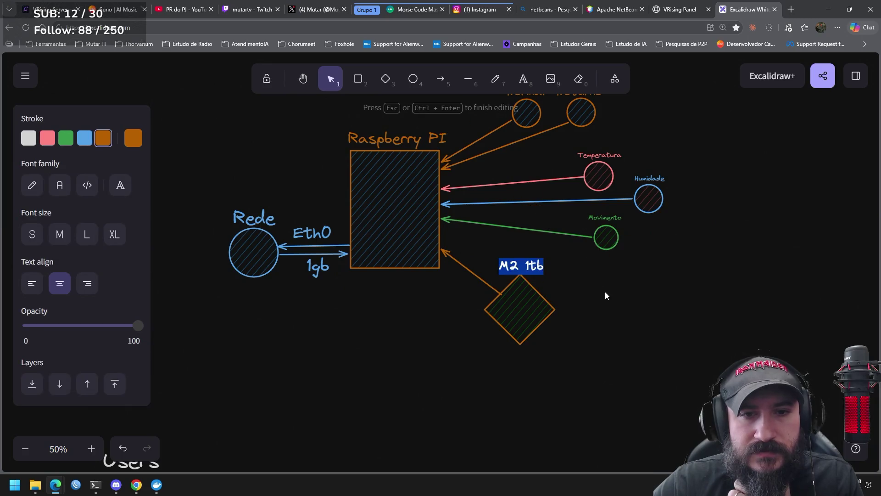
{"action": "key", "text": "BackSpace"}
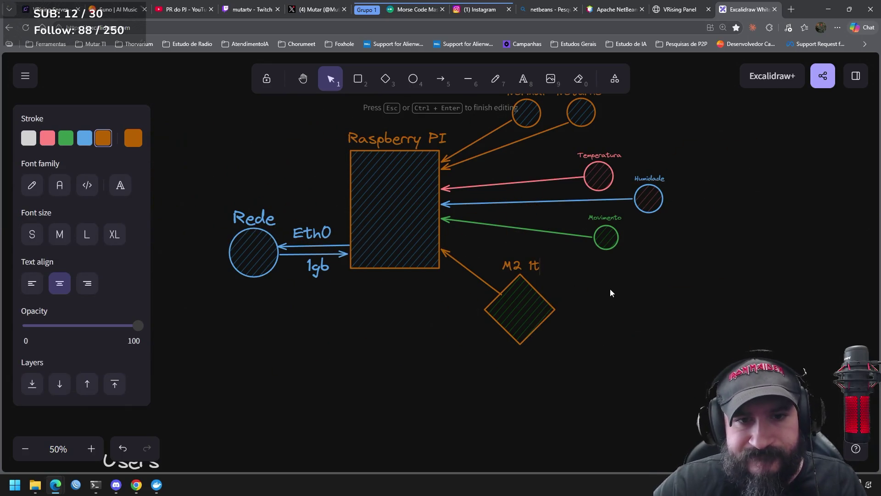
{"action": "left_click", "coordinate": [626, 310]}
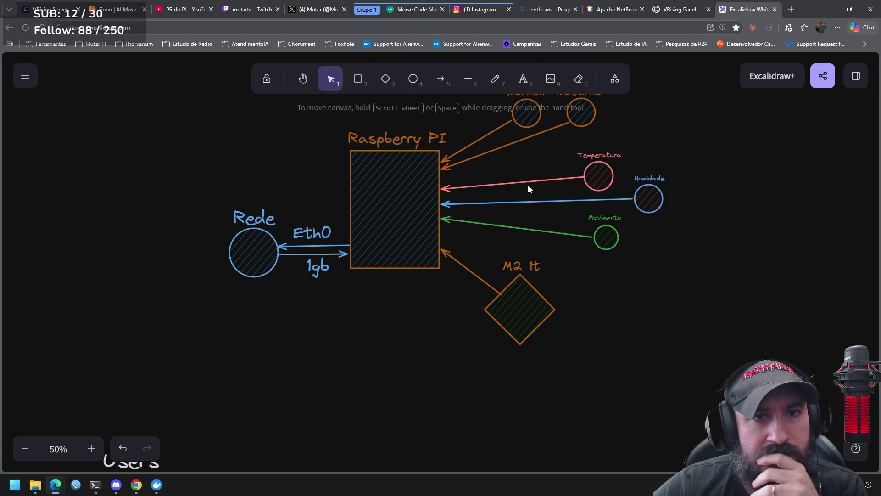
{"action": "mouse_move", "coordinate": [658, 171]}
{"action": "left_mouse_down"}
{"action": "mouse_move", "coordinate": [529, 249]}
{"action": "mouse_move", "coordinate": [529, 260]}
{"action": "left_mouse_up"}
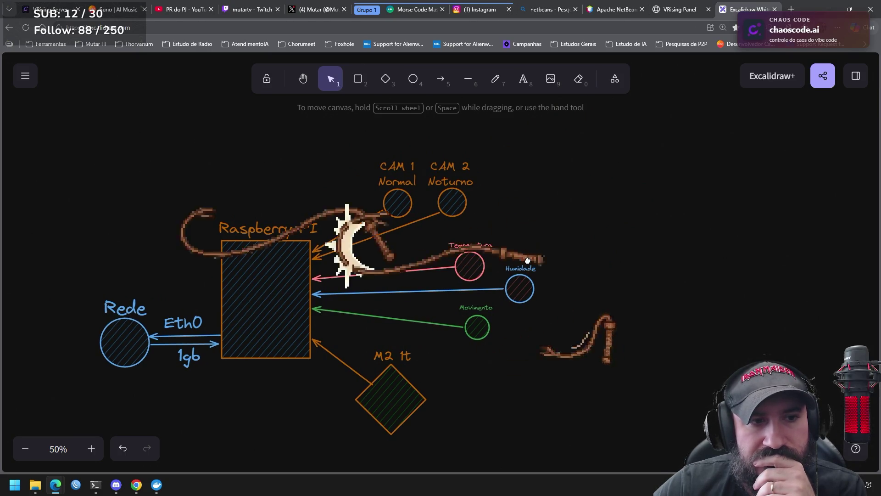
Step: Move the M2 1t diamond and its label up-left, above the Rede circle
{"action": "left_click_drag", "start_coordinate": [528, 261], "coordinate": [605, 184]}
{"action": "left_click_drag", "start_coordinate": [538, 367], "coordinate": [394, 247]}
{"action": "mouse_move", "coordinate": [480, 314]}
{"action": "left_mouse_down"}
{"action": "mouse_move", "coordinate": [398, 341]}
{"action": "mouse_move", "coordinate": [344, 341]}
{"action": "mouse_move", "coordinate": [375, 341]}
{"action": "left_mouse_up"}
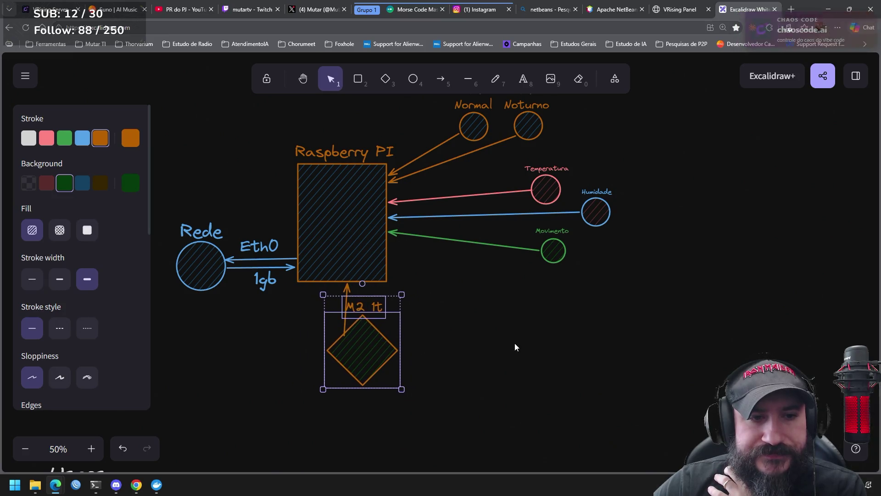
{"action": "left_click", "coordinate": [517, 348]}
{"action": "left_click_drag", "start_coordinate": [436, 393], "coordinate": [292, 301]}
{"action": "left_click_drag", "start_coordinate": [473, 419], "coordinate": [303, 294]}
{"action": "mouse_move", "coordinate": [374, 338]}
{"action": "left_mouse_down"}
{"action": "mouse_move", "coordinate": [221, 177]}
{"action": "mouse_move", "coordinate": [234, 147]}
{"action": "mouse_move", "coordinate": [236, 167]}
{"action": "mouse_move", "coordinate": [250, 179]}
{"action": "mouse_move", "coordinate": [266, 158]}
{"action": "left_mouse_up"}
{"action": "left_click", "coordinate": [270, 168]}
Step: Attach the arrow's start to the M2 1t diamond's edge
{"action": "left_click", "coordinate": [260, 177]}
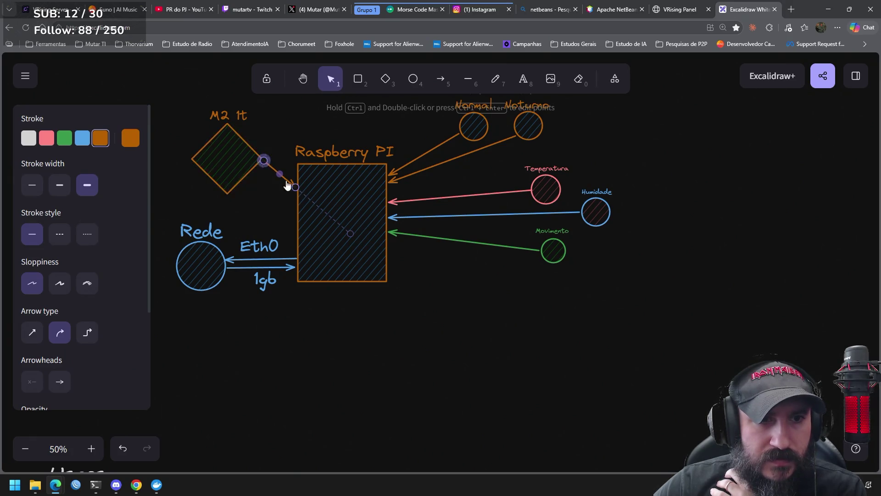
{"action": "left_click_drag", "start_coordinate": [356, 239], "coordinate": [539, 273]}
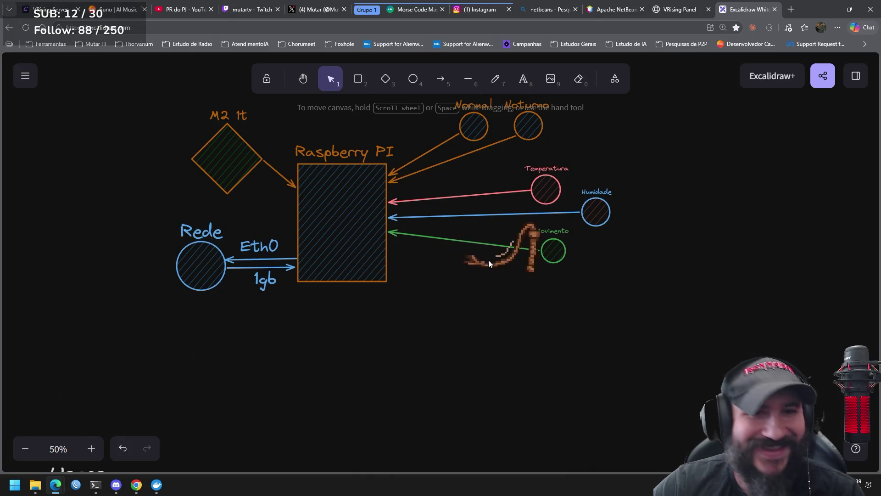
{"action": "mouse_move", "coordinate": [453, 298]}
{"action": "left_mouse_down"}
{"action": "mouse_move", "coordinate": [578, 342]}
{"action": "mouse_move", "coordinate": [489, 347]}
{"action": "left_mouse_up"}
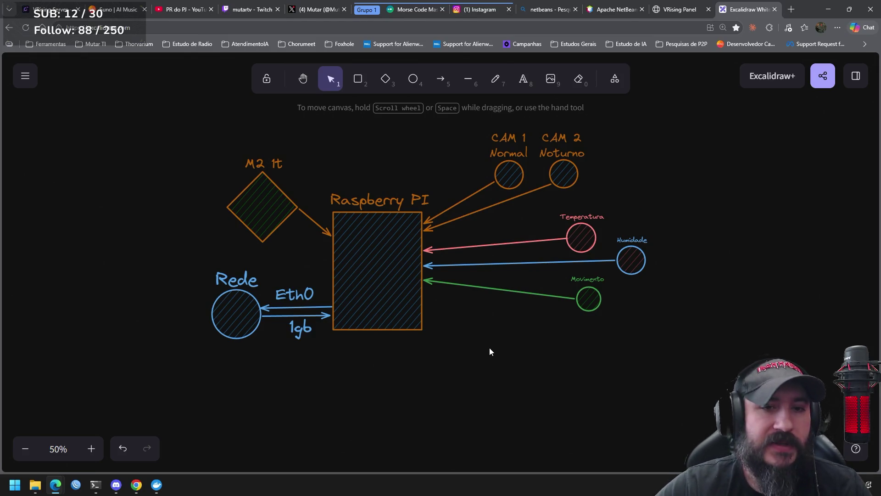
{"action": "scroll", "coordinate": [510, 321], "scroll_direction": "left", "scroll_amount": 2}
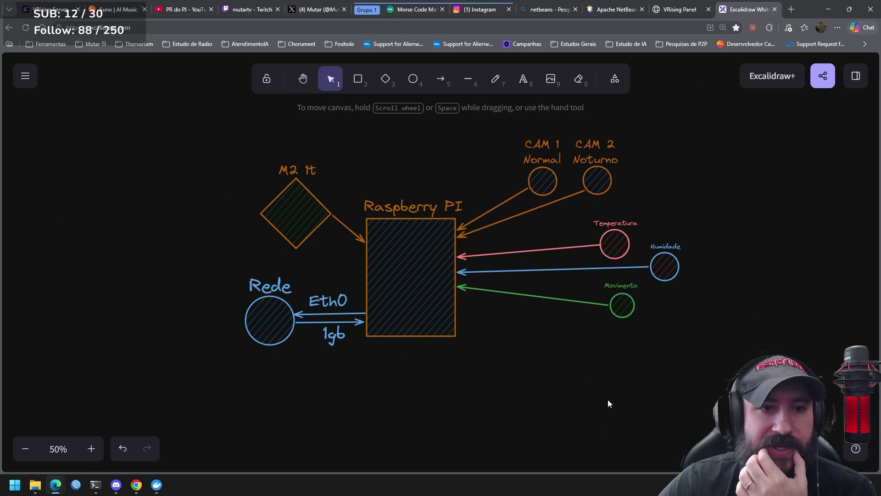
Step: Inspect the Raspberry PI box, CAM 1/CAM 2 cameras, and Temperatura and Movimento sensors
{"action": "mouse_move", "coordinate": [541, 349]}
{"action": "left_mouse_down"}
{"action": "mouse_move", "coordinate": [523, 193]}
{"action": "mouse_move", "coordinate": [363, 215]}
{"action": "left_mouse_up"}
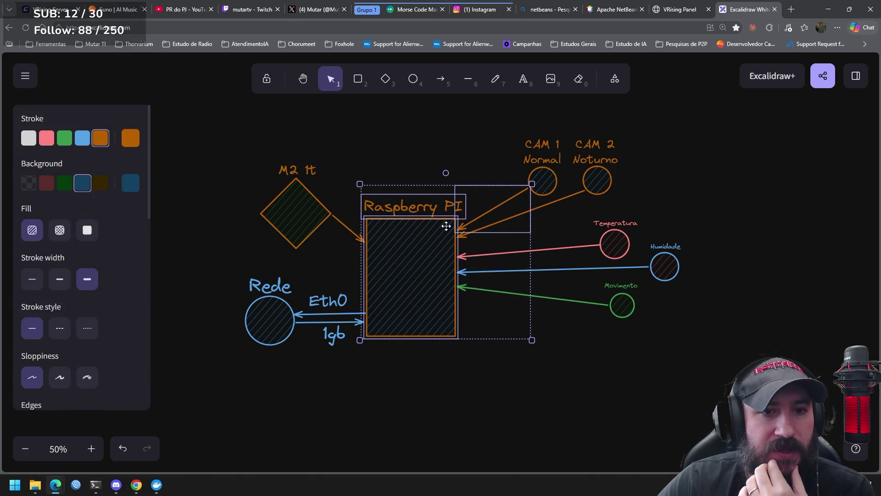
{"action": "mouse_move", "coordinate": [448, 227]}
{"action": "left_mouse_down"}
{"action": "mouse_move", "coordinate": [663, 259]}
{"action": "mouse_move", "coordinate": [752, 156]}
{"action": "left_mouse_up"}
{"action": "left_click_drag", "start_coordinate": [667, 129], "coordinate": [505, 198]}
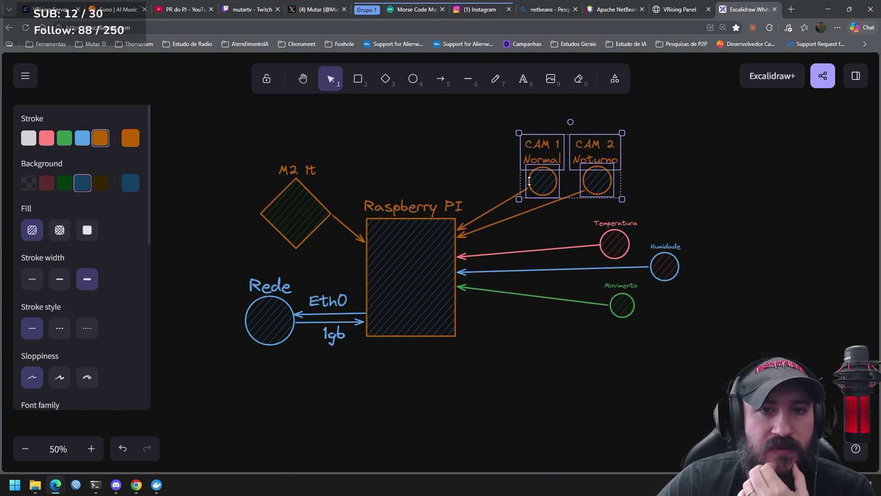
{"action": "left_click", "coordinate": [680, 136]}
{"action": "left_click_drag", "start_coordinate": [680, 137], "coordinate": [508, 208]}
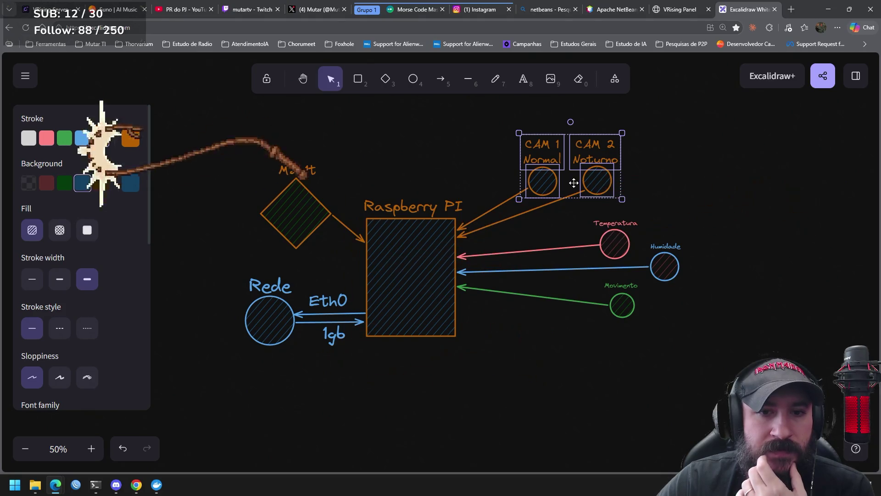
{"action": "left_click_drag", "start_coordinate": [680, 201], "coordinate": [577, 266]}
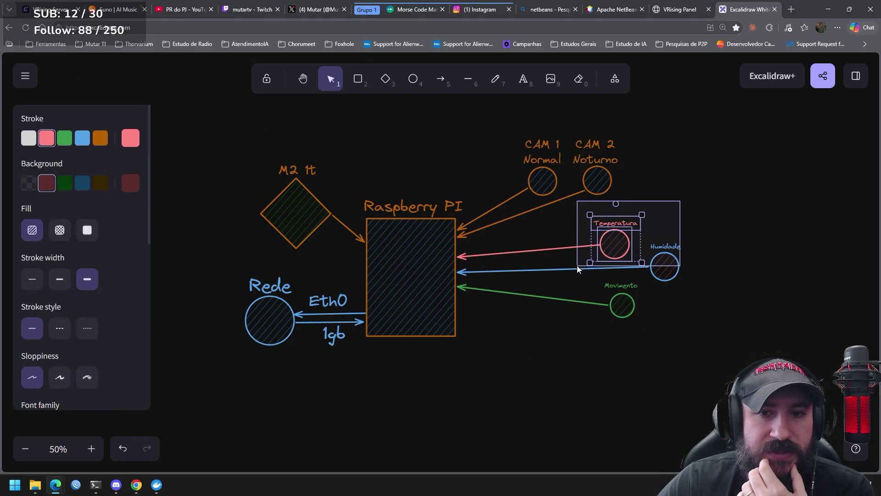
{"action": "left_click_drag", "start_coordinate": [761, 230], "coordinate": [637, 290]}
{"action": "left_click_drag", "start_coordinate": [666, 342], "coordinate": [591, 279]}
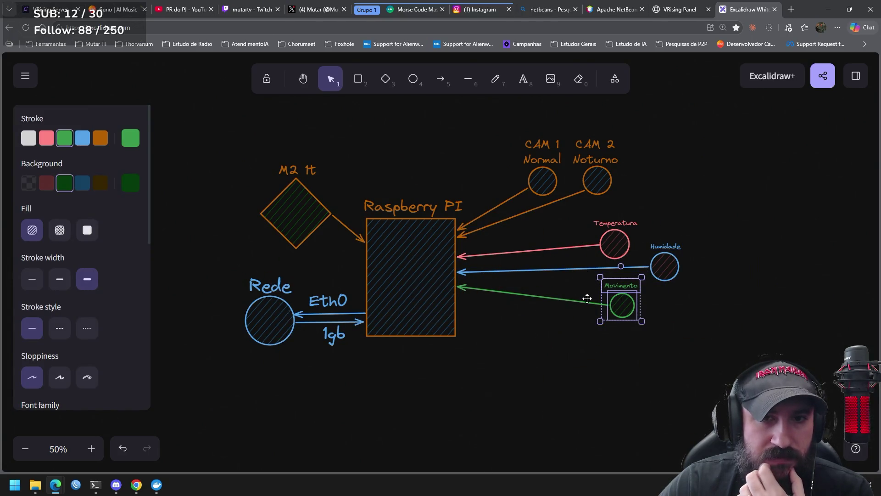
{"action": "left_click_drag", "start_coordinate": [673, 123], "coordinate": [562, 202]}
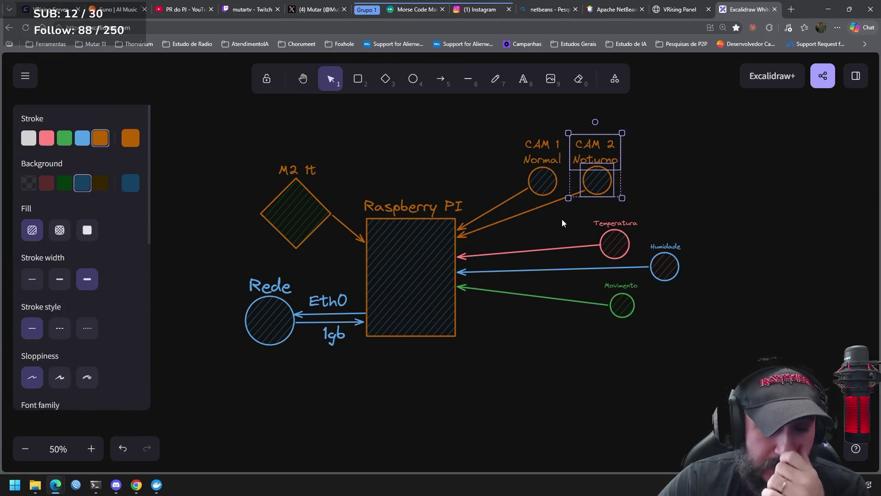
Step: Move the Movimento sensor and its label down and left, below Humidade
{"action": "left_click_drag", "start_coordinate": [661, 343], "coordinate": [582, 278]}
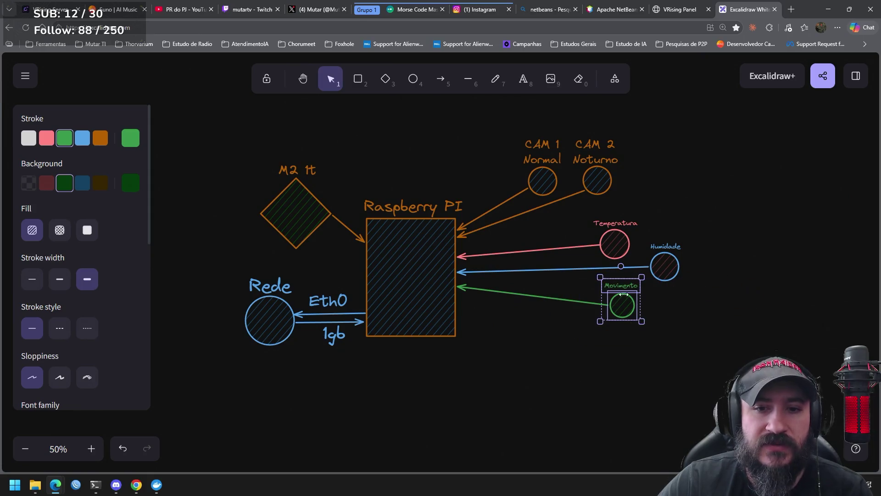
{"action": "mouse_move", "coordinate": [625, 303]}
{"action": "left_mouse_down"}
{"action": "mouse_move", "coordinate": [608, 316]}
{"action": "mouse_move", "coordinate": [597, 312]}
{"action": "left_mouse_up"}
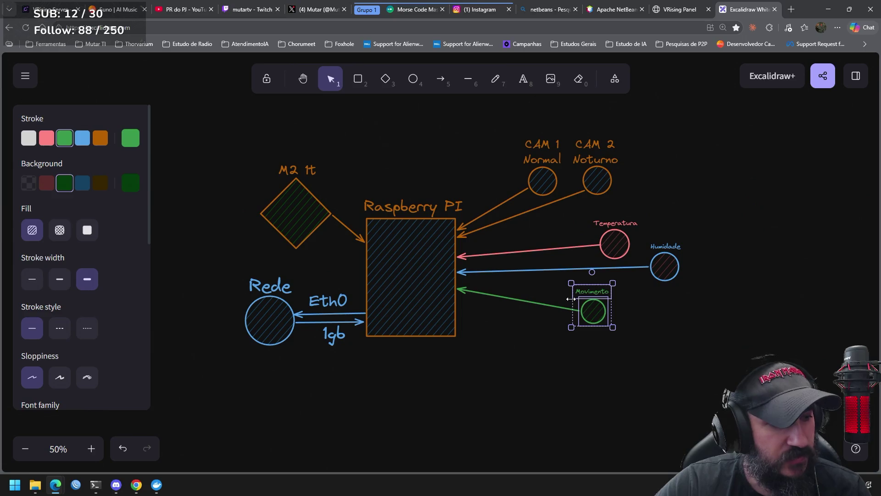
{"action": "left_click_drag", "start_coordinate": [665, 124], "coordinate": [504, 192]}
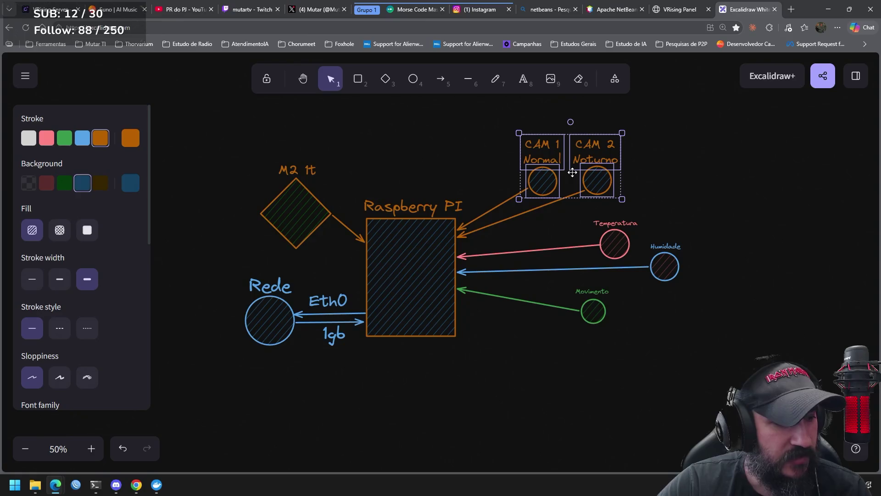
{"action": "mouse_move", "coordinate": [634, 335]}
{"action": "left_mouse_down"}
{"action": "mouse_move", "coordinate": [544, 266]}
{"action": "mouse_move", "coordinate": [546, 279]}
{"action": "left_mouse_up"}
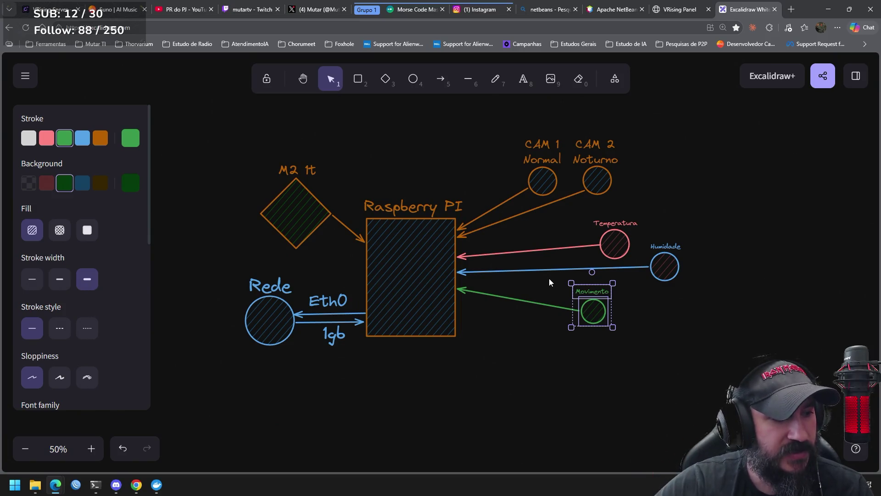
{"action": "mouse_move", "coordinate": [554, 280]}
{"action": "left_mouse_down"}
{"action": "mouse_move", "coordinate": [617, 331]}
{"action": "mouse_move", "coordinate": [583, 334]}
{"action": "left_mouse_up"}
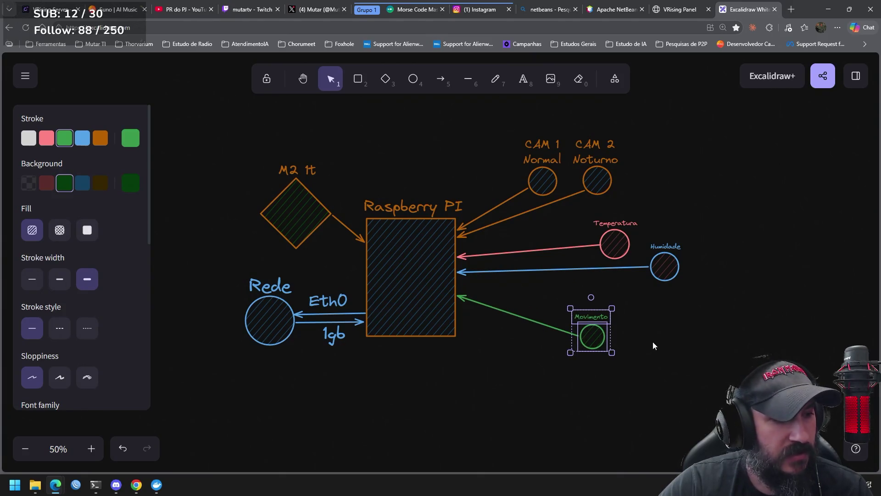
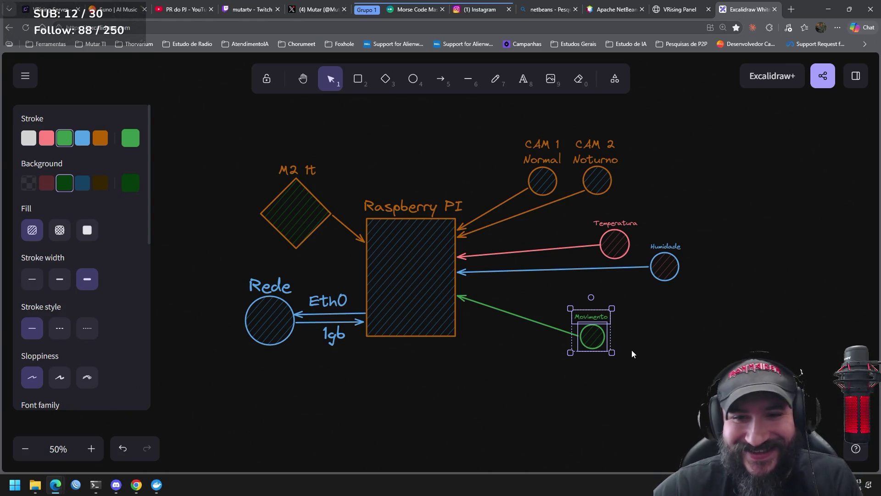
Step: Reposition the Humidade sensor circle and label closer to the other sensors
{"action": "left_click", "coordinate": [708, 309]}
{"action": "left_click", "coordinate": [665, 267]}
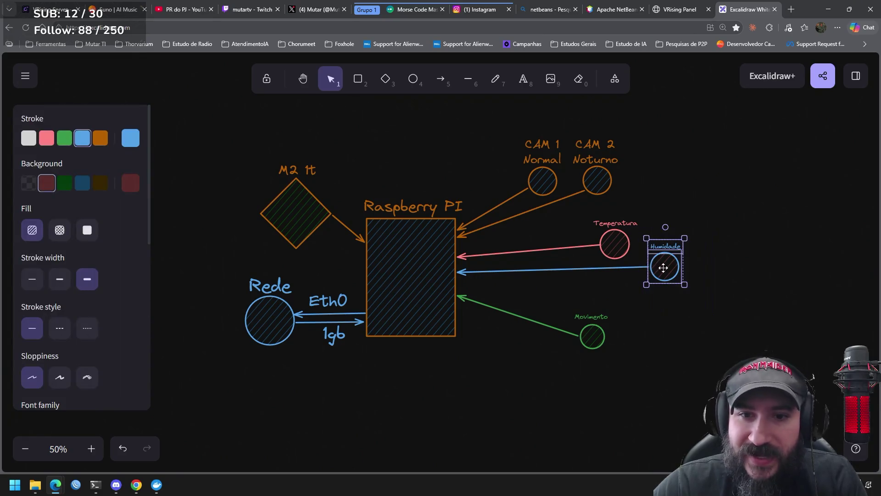
{"action": "left_click_drag", "start_coordinate": [665, 266], "coordinate": [637, 292]}
{"action": "left_click", "coordinate": [712, 259]}
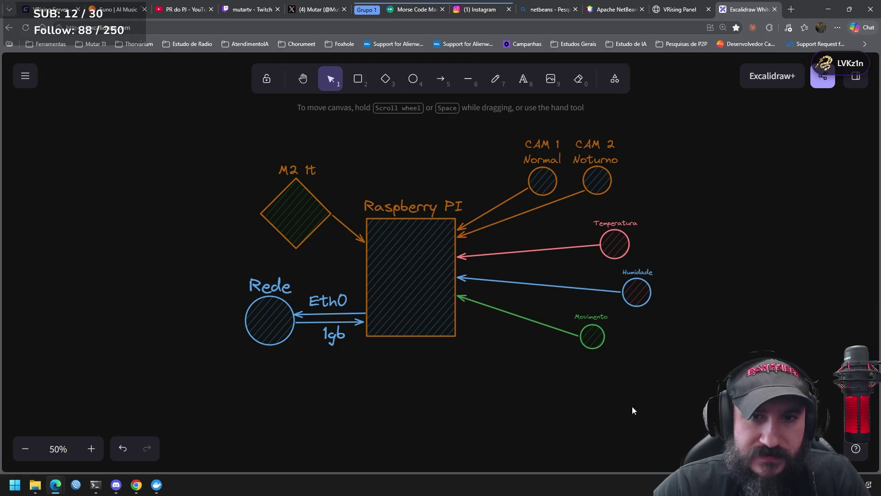
{"action": "left_click_drag", "start_coordinate": [717, 368], "coordinate": [612, 250]}
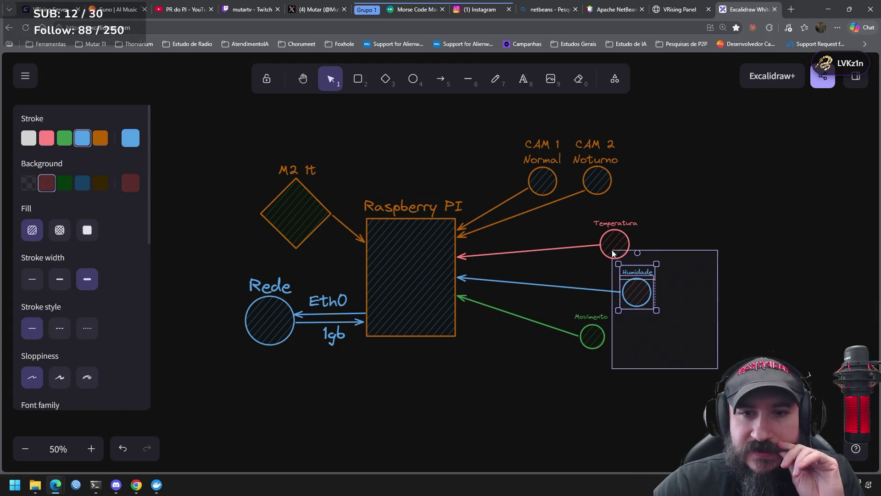
{"action": "left_click_drag", "start_coordinate": [645, 290], "coordinate": [674, 257]}
Step: Place Movimento beside Humidade and shift all three sensors left toward the Raspberry PI box
{"action": "left_click_drag", "start_coordinate": [633, 377], "coordinate": [573, 309]}
{"action": "mouse_move", "coordinate": [602, 351]}
{"action": "left_mouse_down"}
{"action": "mouse_move", "coordinate": [734, 293]}
{"action": "mouse_move", "coordinate": [719, 289]}
{"action": "left_mouse_up"}
{"action": "mouse_move", "coordinate": [760, 324]}
{"action": "left_mouse_down"}
{"action": "mouse_move", "coordinate": [591, 218]}
{"action": "mouse_move", "coordinate": [592, 243]}
{"action": "mouse_move", "coordinate": [538, 251]}
{"action": "left_mouse_up"}
{"action": "left_click", "coordinate": [739, 219]}
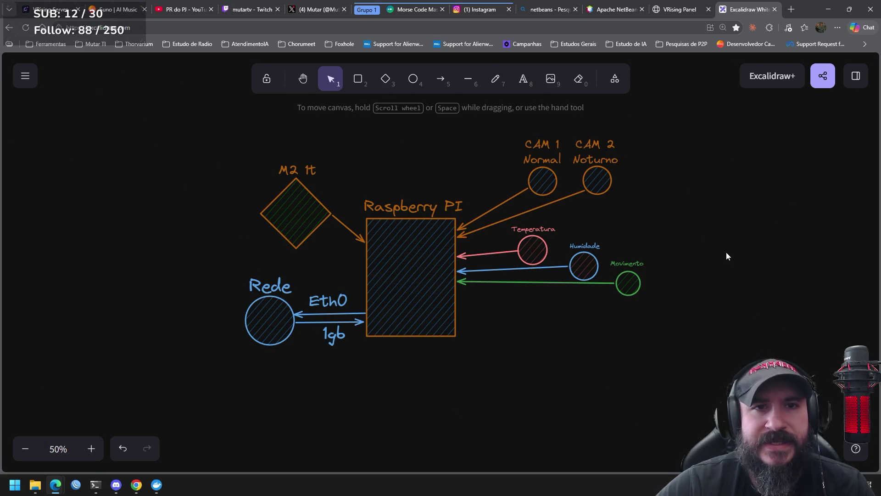
Step: Close the Instagram post and the Instagram and Morse Code Master tabs, returning to Excalidraw
{"action": "left_click", "coordinate": [478, 6]}
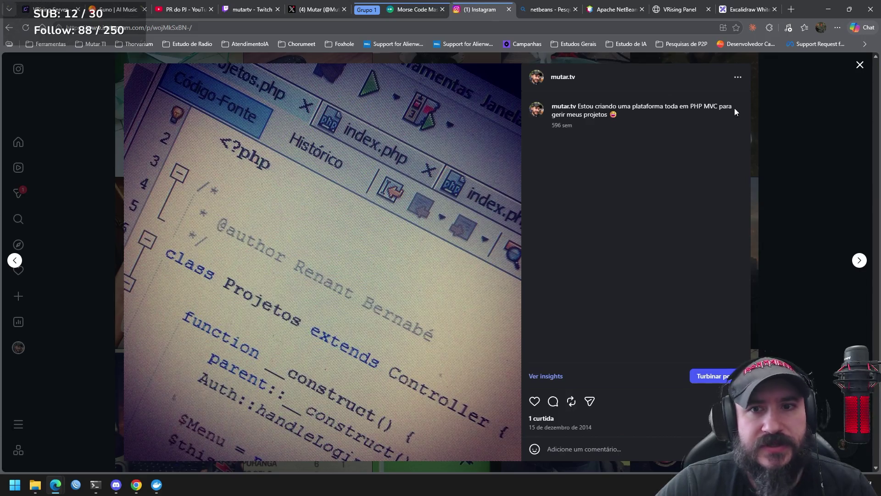
{"action": "left_click", "coordinate": [806, 95]}
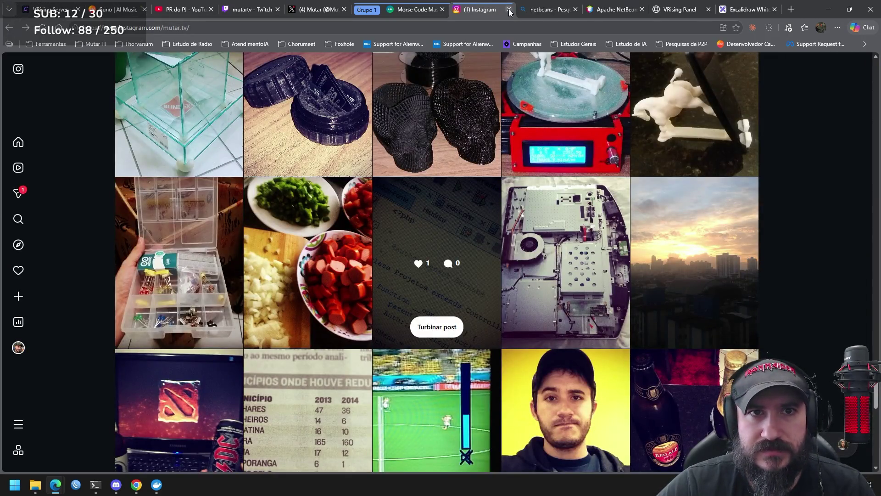
{"action": "left_click", "coordinate": [508, 9]}
{"action": "left_click", "coordinate": [442, 9]}
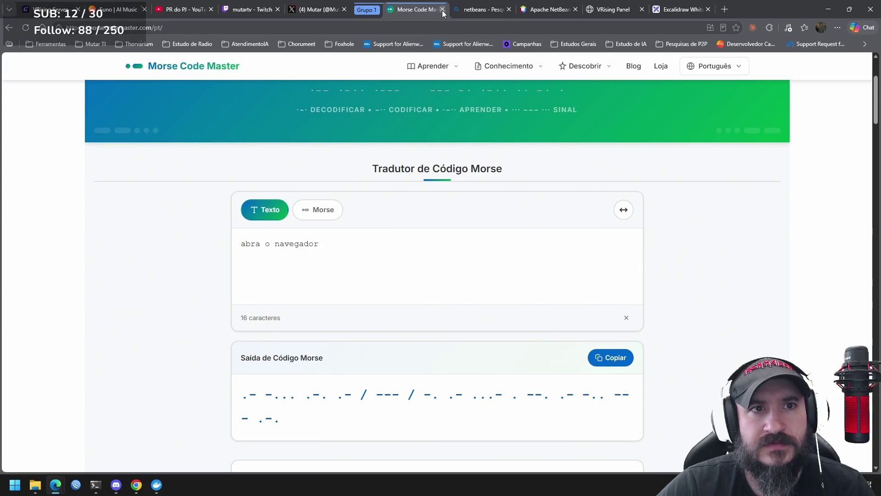
{"action": "left_click", "coordinate": [612, 12]}
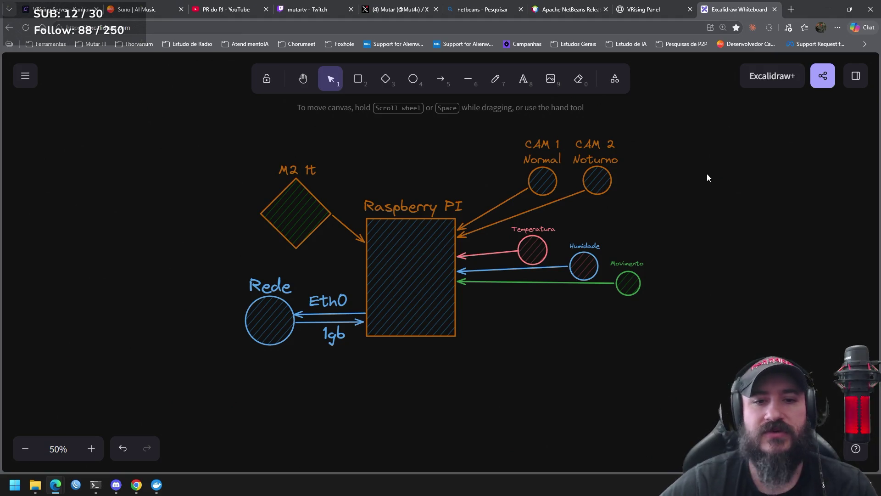
Step: Draw a white-outlined circle below the Movimento sensor
{"action": "left_click", "coordinate": [441, 81]}
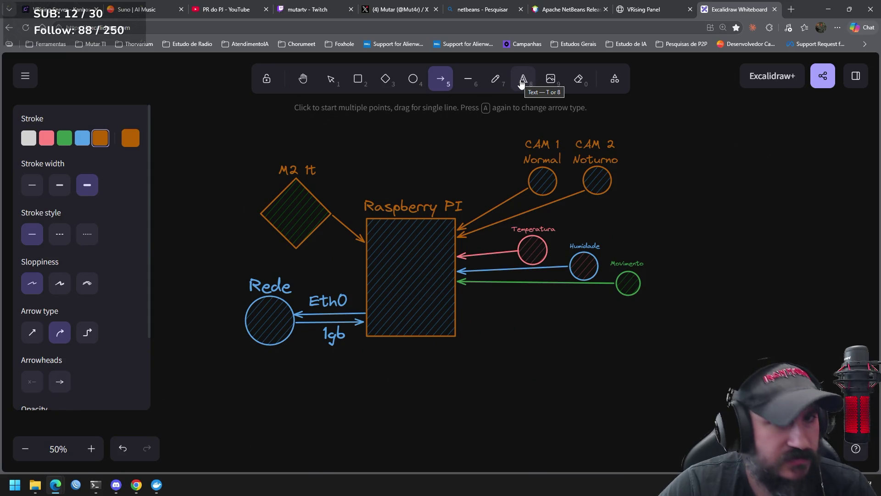
{"action": "left_click", "coordinate": [522, 81]}
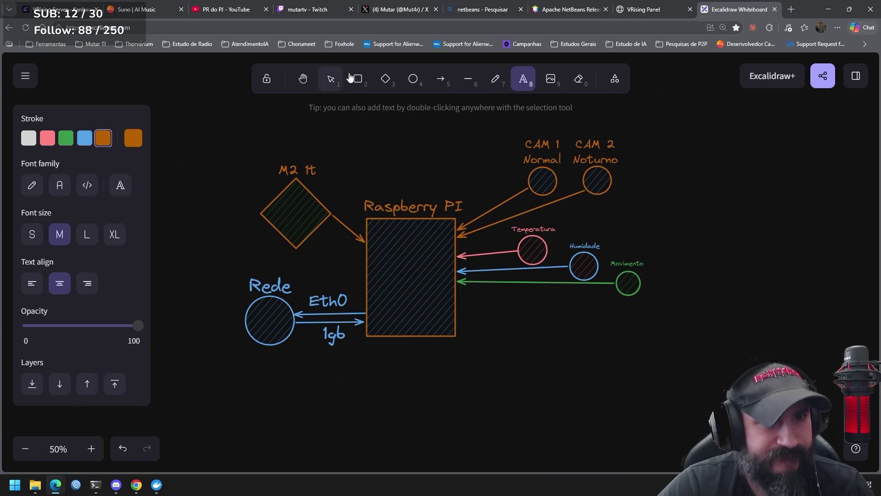
{"action": "left_click", "coordinate": [413, 79]}
{"action": "left_click_drag", "start_coordinate": [630, 321], "coordinate": [651, 339]}
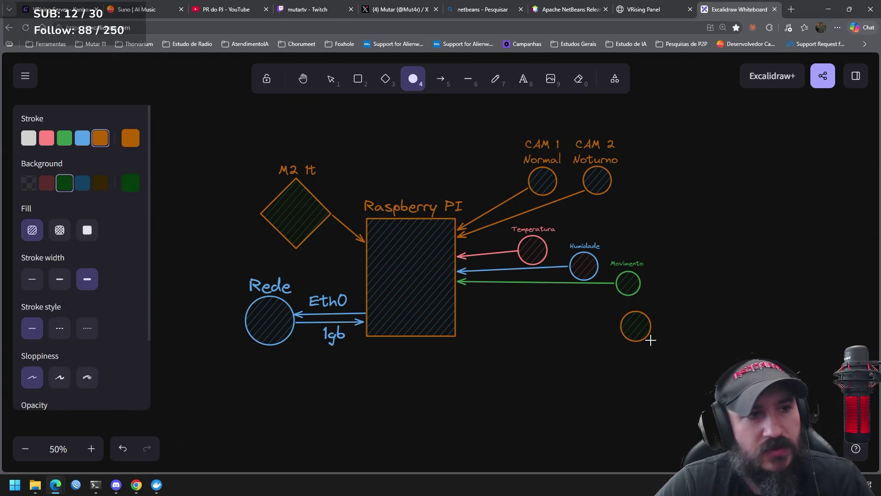
{"action": "left_click", "coordinate": [27, 140]}
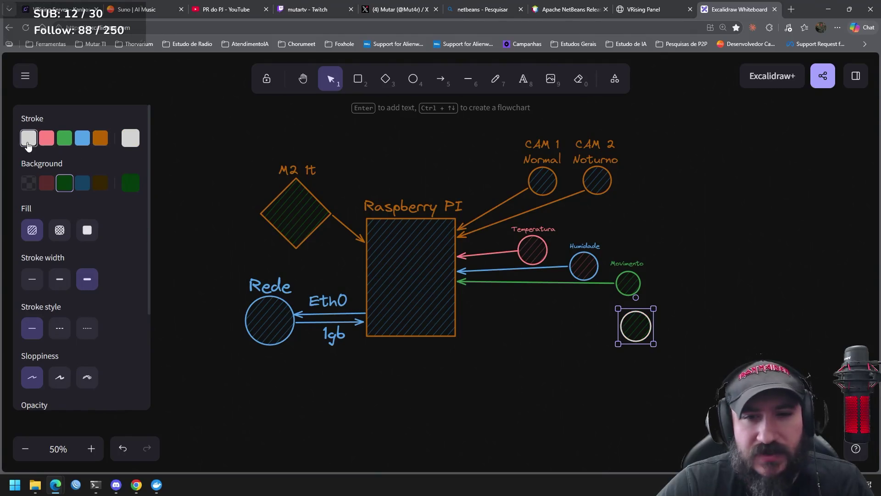
Step: Label the new circle 'MIC', enlarged and placed above it
{"action": "left_click", "coordinate": [520, 81]}
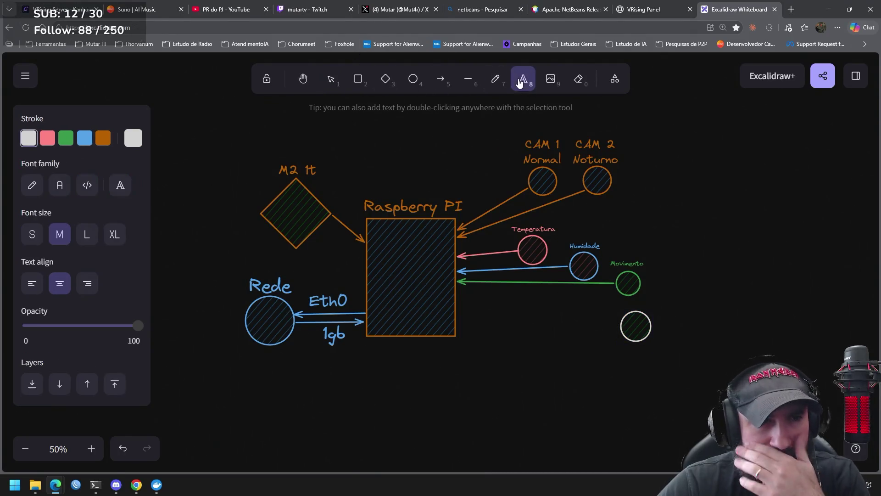
{"action": "left_click", "coordinate": [636, 321]}
{"action": "key", "text": "Escape"}
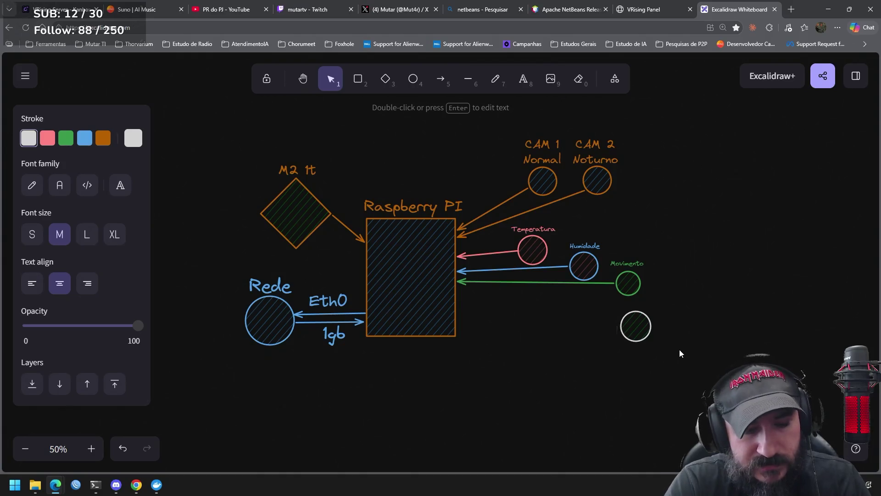
{"action": "type", "text": "MI"}
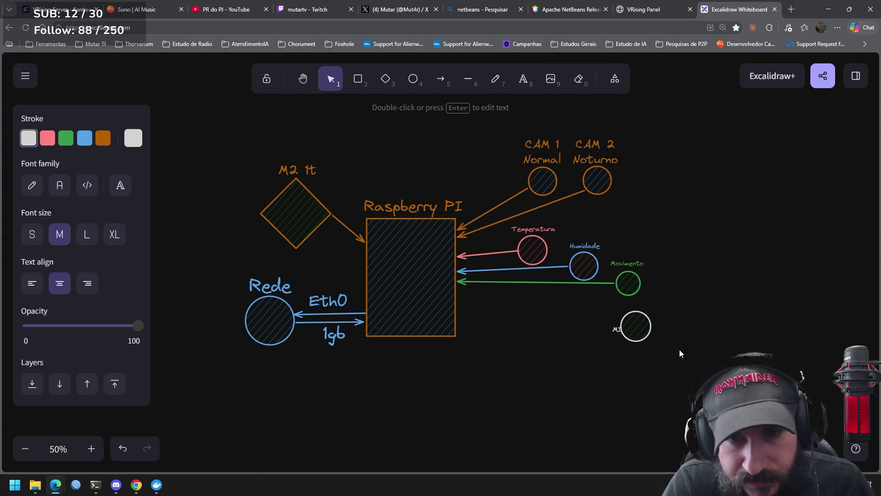
{"action": "type", "text": "C"}
{"action": "left_click", "coordinate": [673, 357]}
{"action": "left_click", "coordinate": [625, 326]}
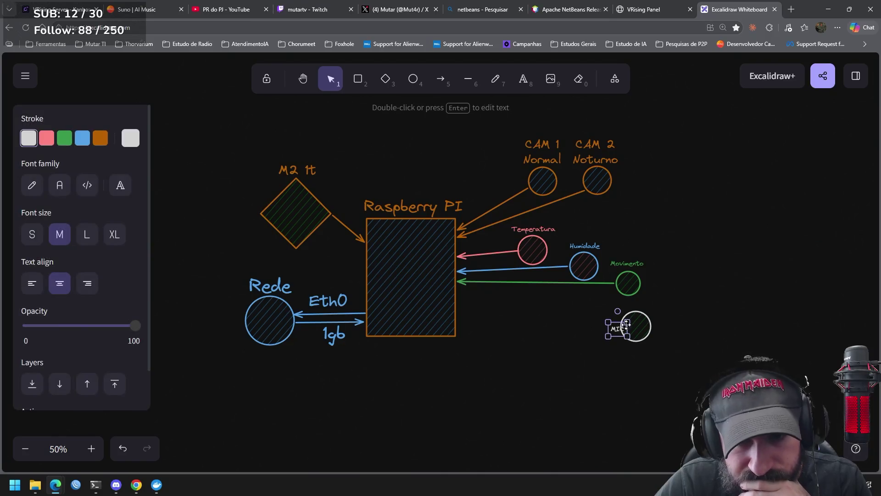
{"action": "left_click_drag", "start_coordinate": [628, 322], "coordinate": [636, 304]}
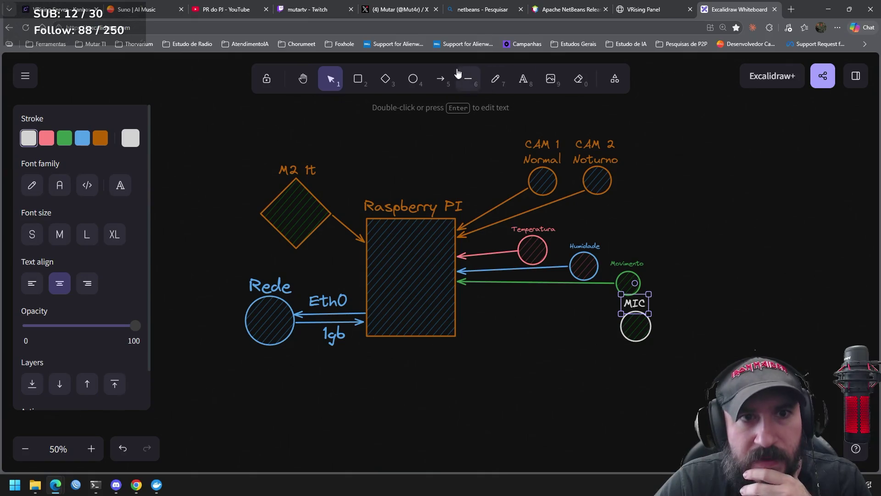
Step: Draw an arrow from the MIC circle to the Raspberry PI and move MIC left
{"action": "left_click", "coordinate": [437, 81]}
{"action": "left_click_drag", "start_coordinate": [620, 324], "coordinate": [460, 298]}
{"action": "left_click", "coordinate": [636, 329]}
{"action": "left_click_drag", "start_coordinate": [637, 328], "coordinate": [541, 323]}
Step: Fine-tune the MIC and Movimento positions so both sit neatly in the sensor column
{"action": "mouse_move", "coordinate": [657, 324]}
{"action": "left_mouse_down"}
{"action": "mouse_move", "coordinate": [631, 260]}
{"action": "mouse_move", "coordinate": [608, 259]}
{"action": "left_mouse_up"}
{"action": "mouse_move", "coordinate": [639, 285]}
{"action": "left_mouse_down"}
{"action": "mouse_move", "coordinate": [623, 306]}
{"action": "mouse_move", "coordinate": [623, 294]}
{"action": "left_mouse_up"}
{"action": "left_click_drag", "start_coordinate": [572, 352], "coordinate": [505, 288]}
{"action": "left_click_drag", "start_coordinate": [542, 321], "coordinate": [541, 330]}
{"action": "left_click", "coordinate": [621, 364]}
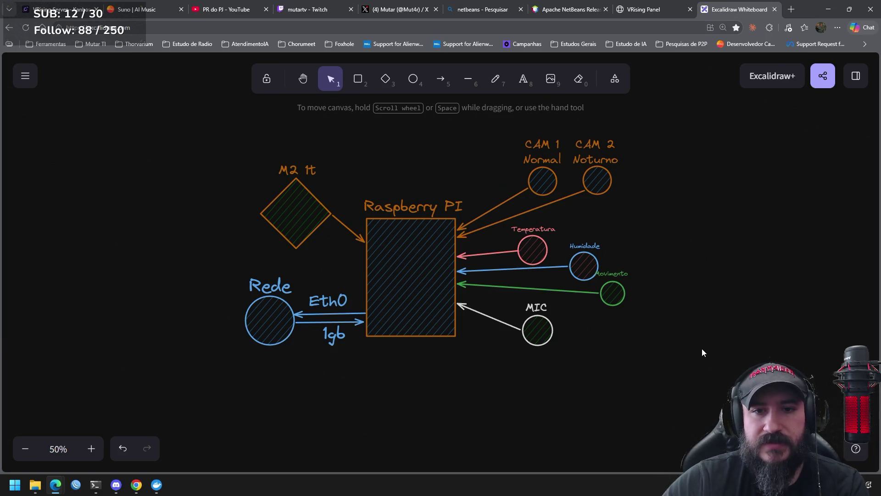
{"action": "left_click_drag", "start_coordinate": [663, 335], "coordinate": [550, 255]}
{"action": "left_click_drag", "start_coordinate": [619, 294], "coordinate": [622, 306]}
{"action": "left_click", "coordinate": [663, 263]}
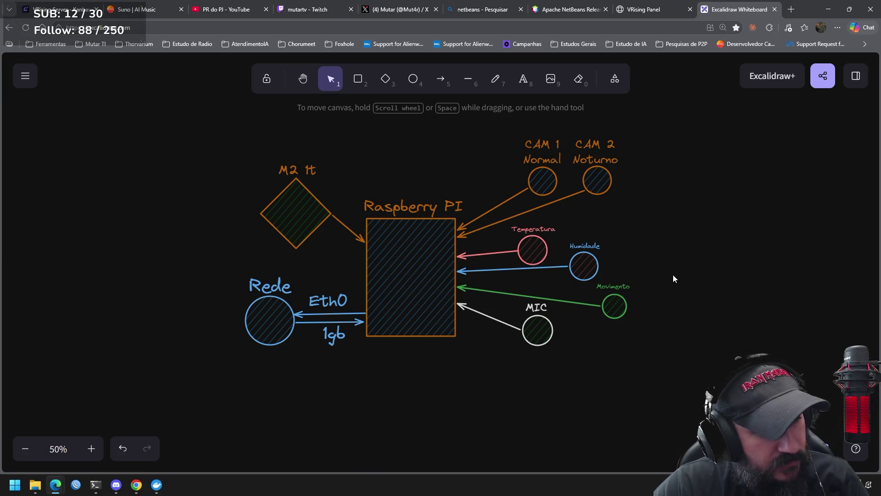
Step: Nudge the MIC sensor slightly down-right and recentre the diagram in the view
{"action": "left_click_drag", "start_coordinate": [579, 372], "coordinate": [517, 301]}
{"action": "left_click_drag", "start_coordinate": [538, 330], "coordinate": [544, 335]}
{"action": "left_click", "coordinate": [668, 363]}
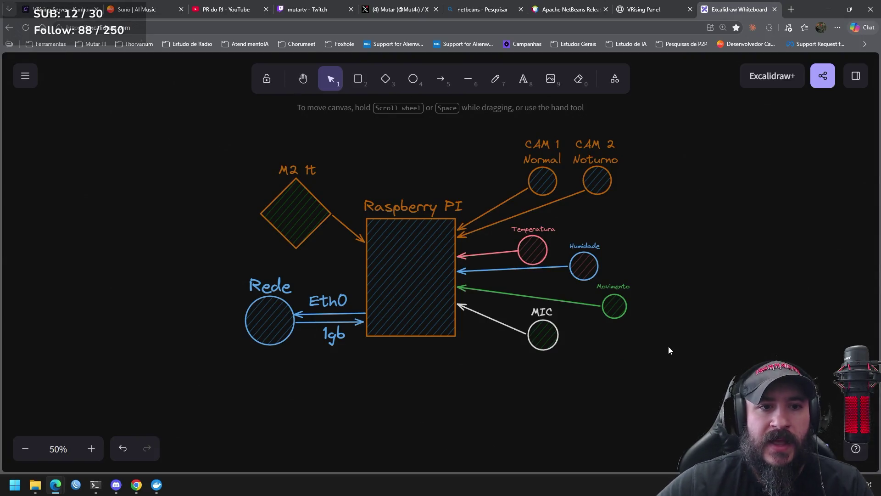
{"action": "left_click_drag", "start_coordinate": [630, 221], "coordinate": [551, 219]}
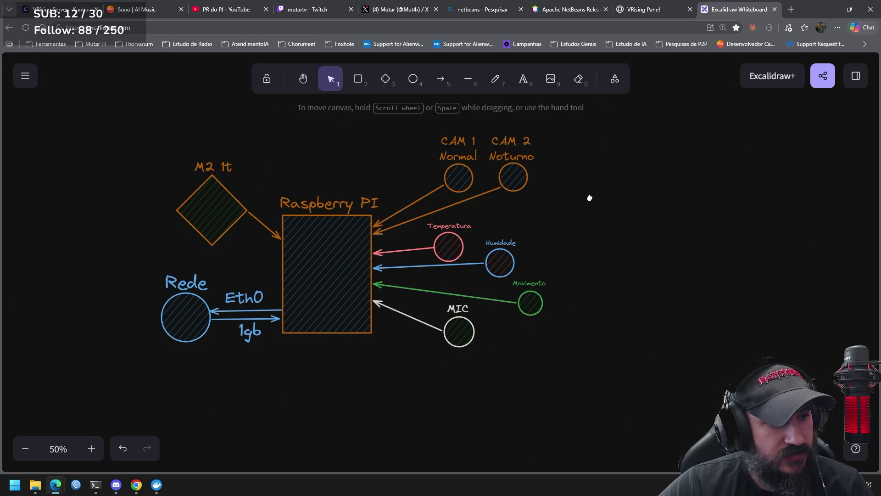
{"action": "left_click_drag", "start_coordinate": [590, 197], "coordinate": [591, 202]}
{"action": "left_click_drag", "start_coordinate": [394, 157], "coordinate": [261, 249]}
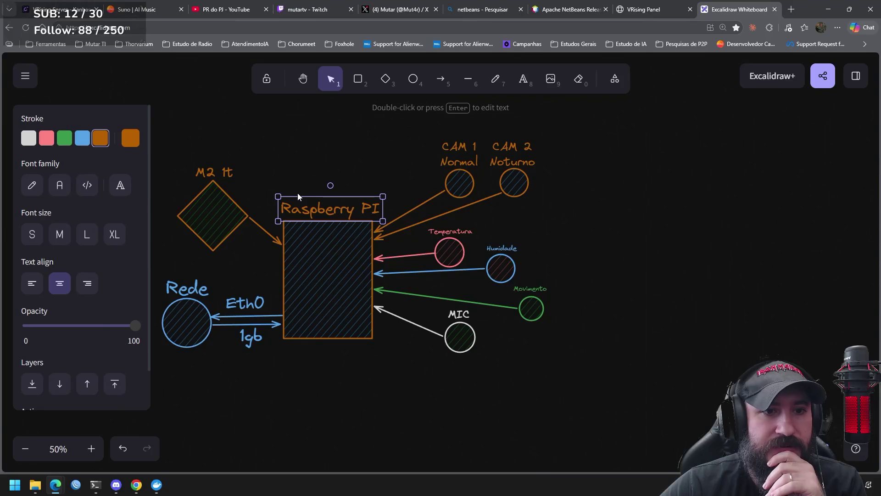
{"action": "left_click", "coordinate": [621, 210]}
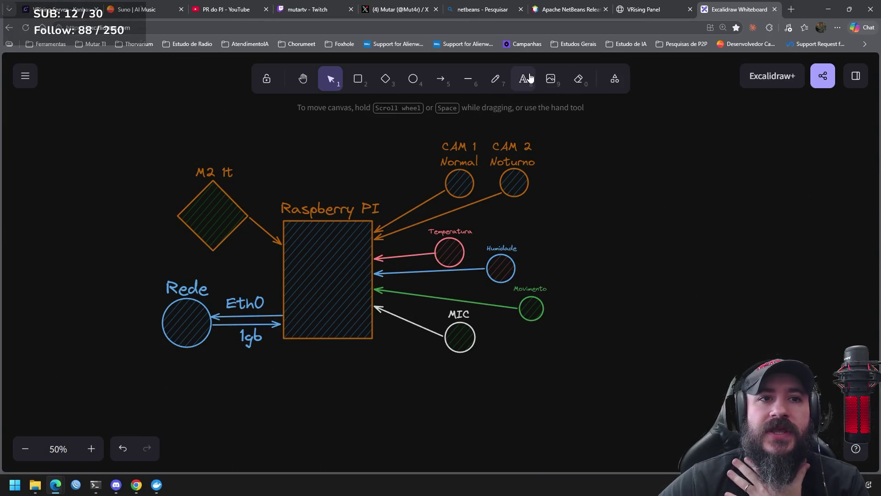
Step: Search YouTube for 'yolo lib raspberry pi' and open the Raspberry Pi object detection short
{"action": "left_click", "coordinate": [225, 9]}
{"action": "left_click", "coordinate": [348, 65]}
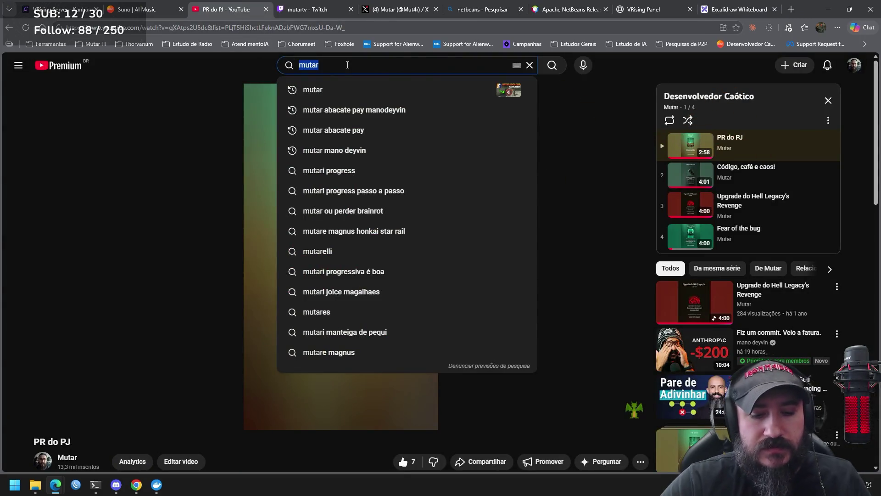
{"action": "type", "text": "yolo lib"}
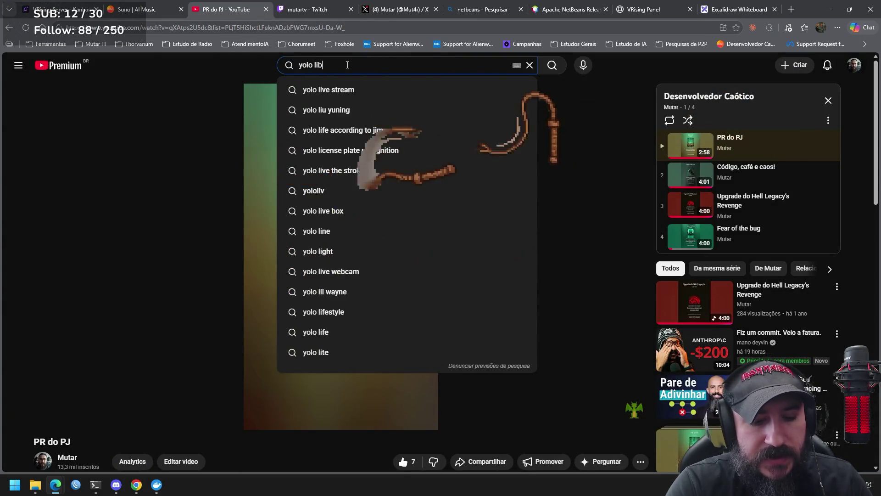
{"action": "type", "text": " raspbe"}
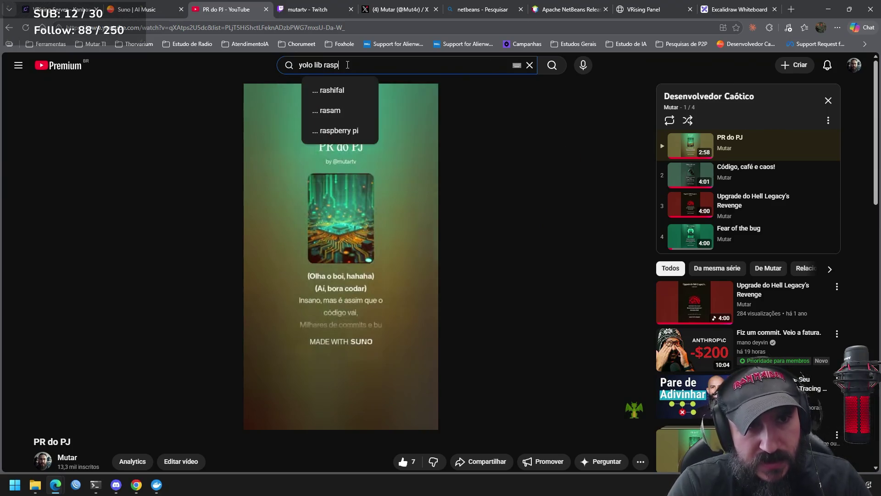
{"action": "key", "text": "Down"}
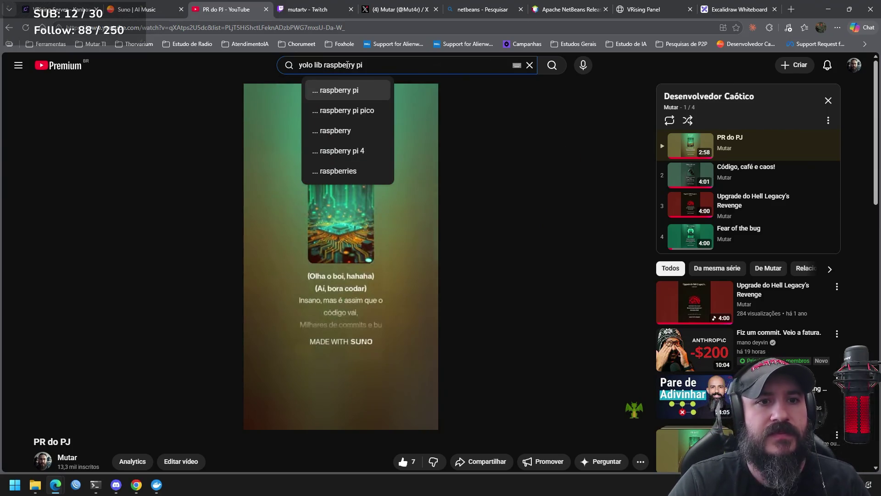
{"action": "key", "text": "Return"}
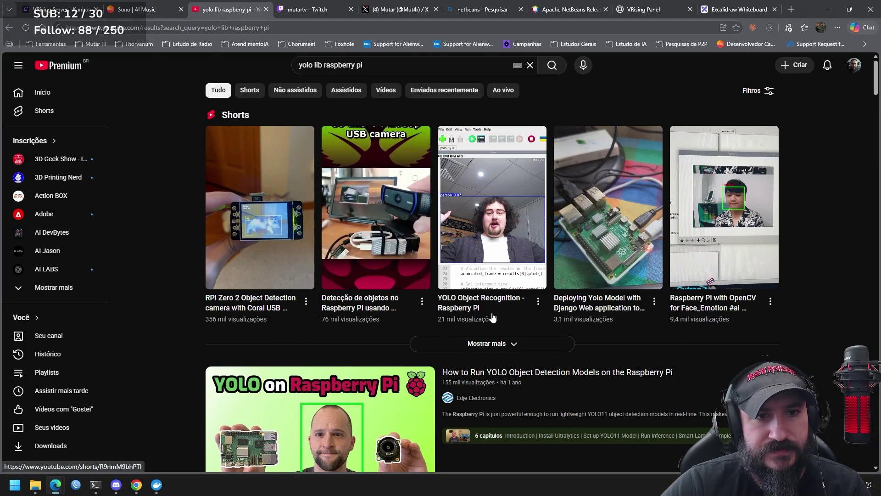
{"action": "left_click", "coordinate": [395, 304]}
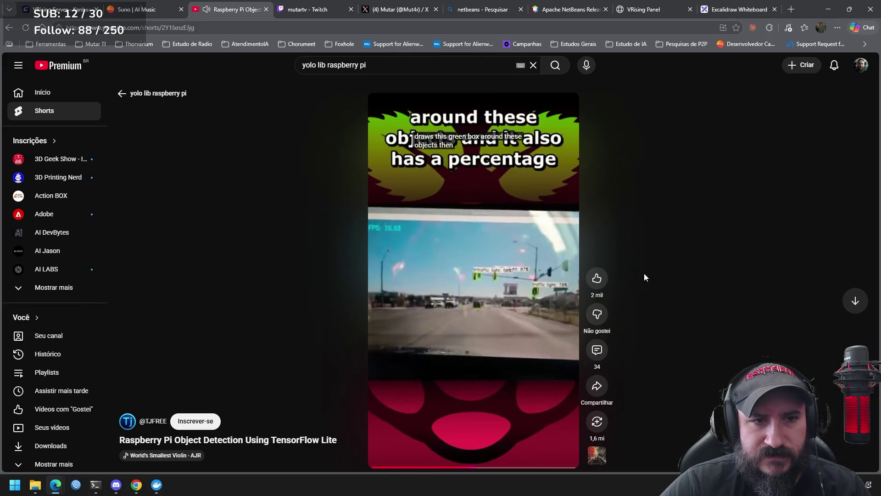
{"action": "key", "text": "alt+Left"}
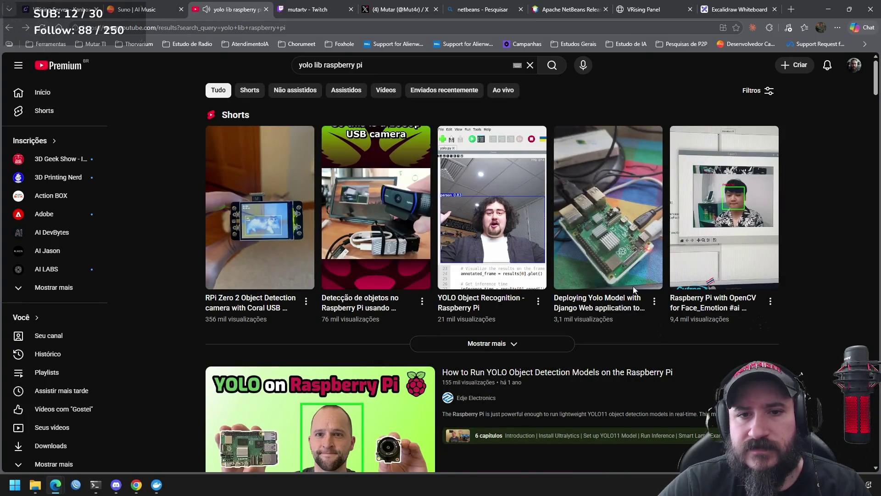
{"action": "left_click", "coordinate": [623, 252]}
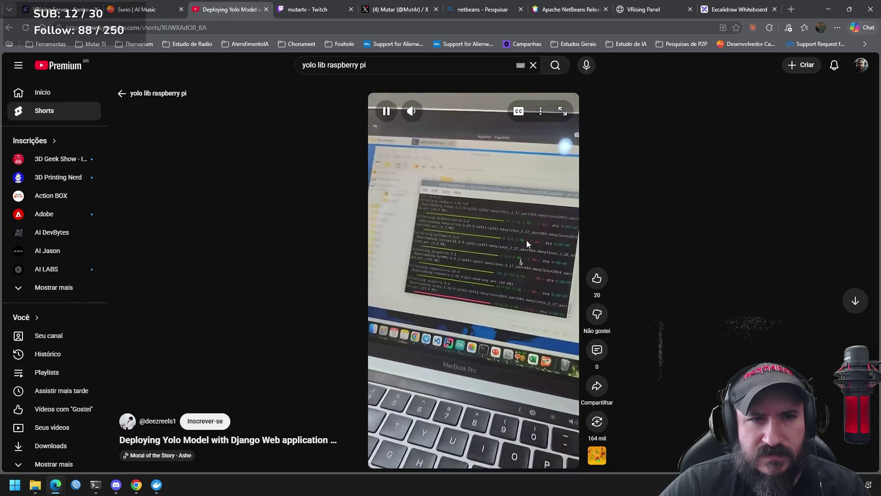
{"action": "left_click", "coordinate": [9, 27]}
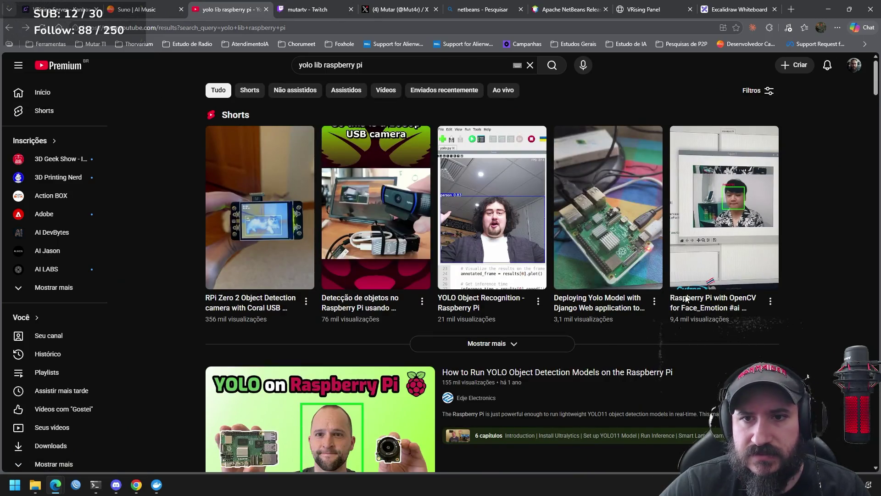
{"action": "mouse_move", "coordinate": [733, 222]}
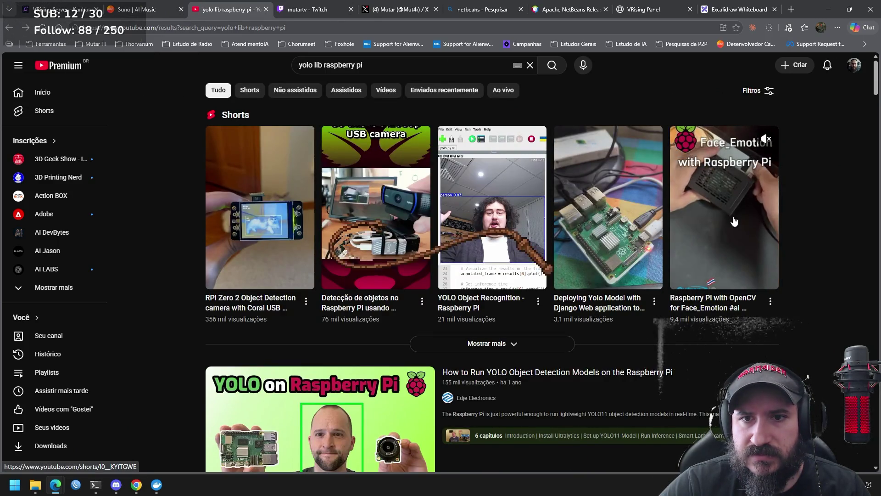
{"action": "left_click", "coordinate": [733, 221]}
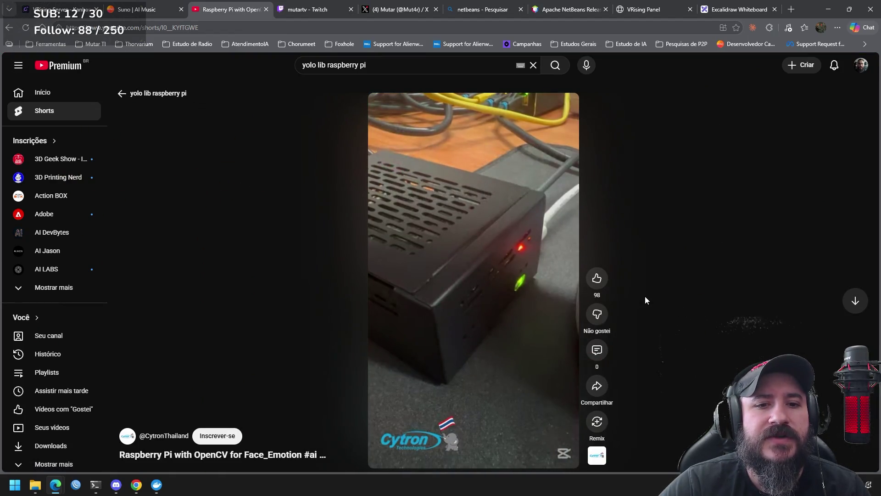
Step: Pause the Face_Emotion short on its face_emotion_2.py code view
{"action": "mouse_move", "coordinate": [438, 233]}
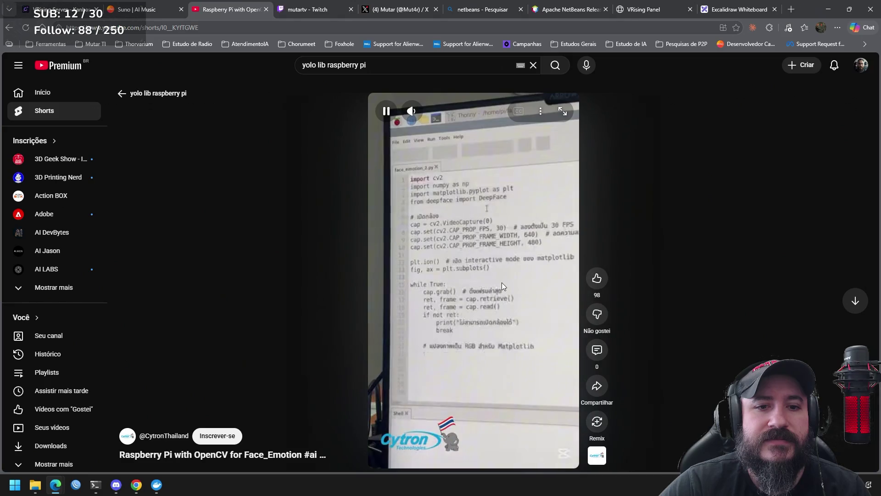
{"action": "left_click", "coordinate": [502, 284]}
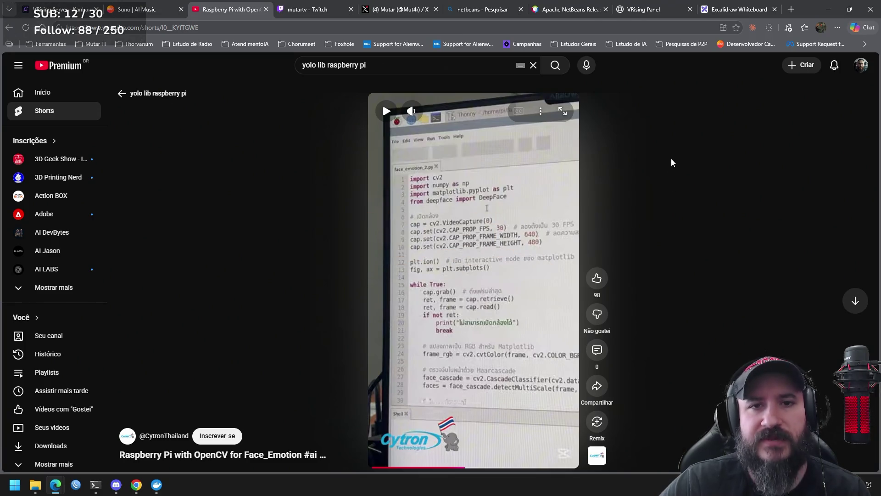
Step: Return to the 'yolo lib raspberry pi' search results
{"action": "left_click", "coordinate": [127, 95]}
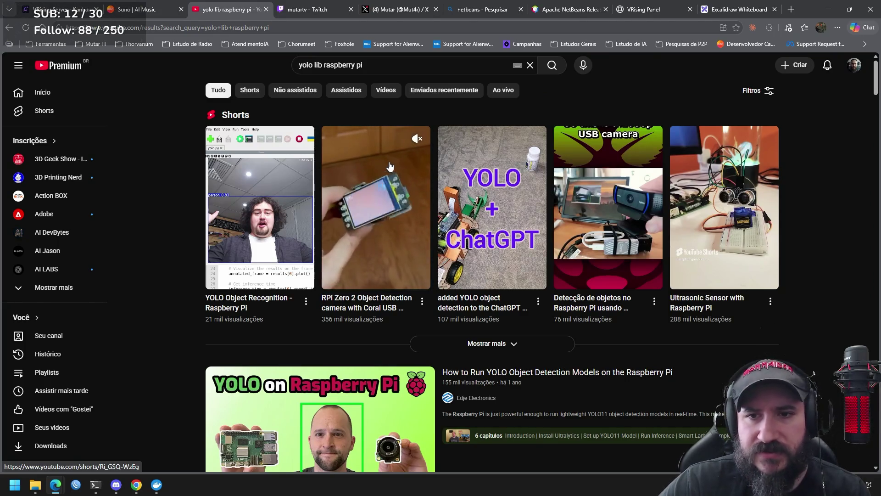
{"action": "scroll", "coordinate": [389, 170], "scroll_direction": "down", "scroll_amount": 3}
{"action": "scroll", "coordinate": [668, 235], "scroll_direction": "up", "scroll_amount": 1}
{"action": "scroll", "coordinate": [668, 235], "scroll_direction": "up", "scroll_amount": 2}
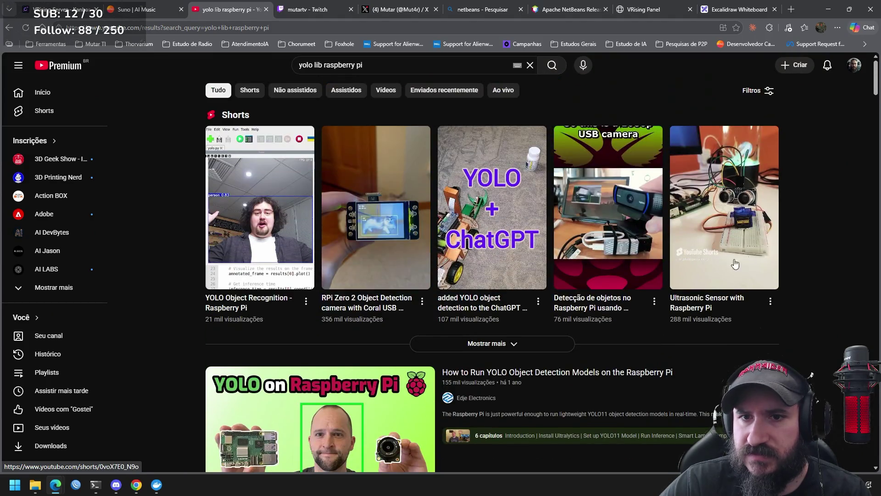
{"action": "left_click", "coordinate": [755, 222]}
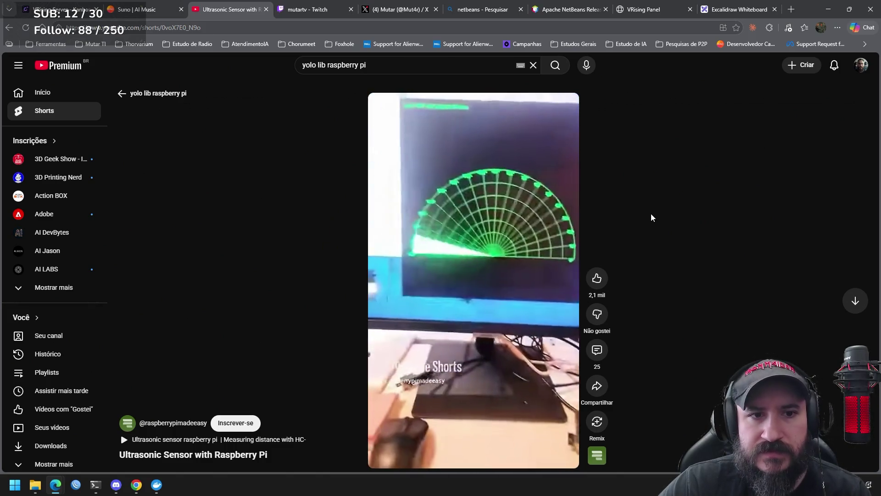
{"action": "left_click", "coordinate": [133, 93]}
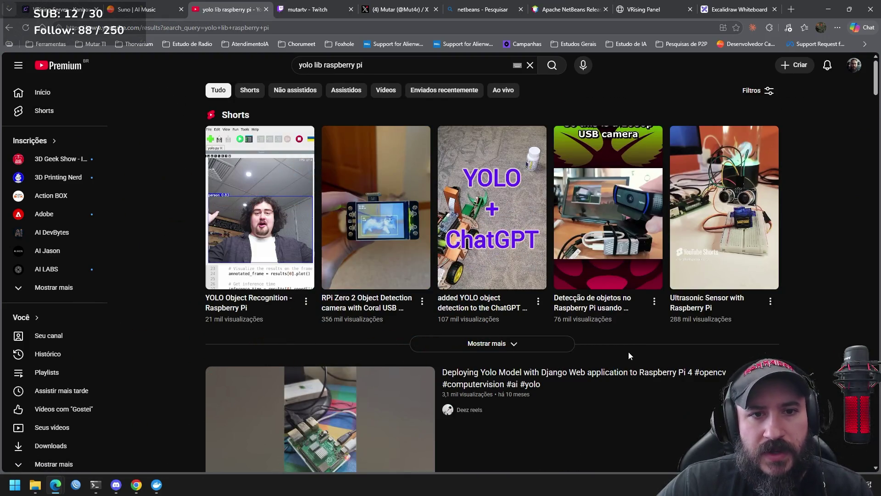
Step: Scroll through the results and play the YOLO11, YOLOv8 and YOLO v5 comparison video
{"action": "scroll", "coordinate": [628, 352], "scroll_direction": "down", "scroll_amount": 6}
{"action": "mouse_move", "coordinate": [609, 338]}
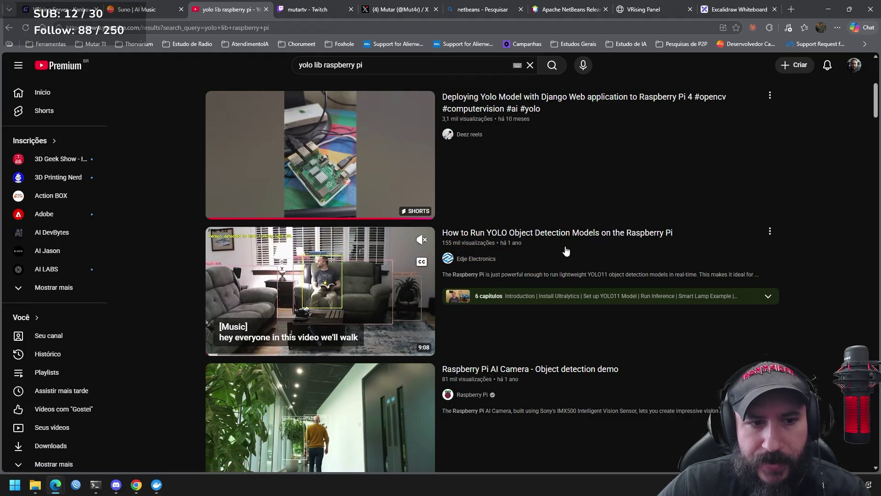
{"action": "scroll", "coordinate": [569, 248], "scroll_direction": "down", "scroll_amount": 1}
{"action": "mouse_move", "coordinate": [378, 382]}
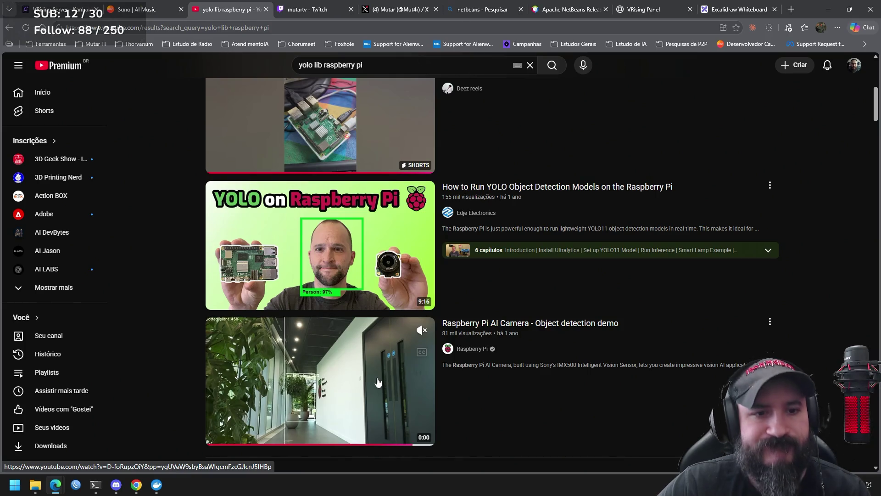
{"action": "scroll", "coordinate": [689, 310], "scroll_direction": "down", "scroll_amount": 4}
{"action": "scroll", "coordinate": [687, 312], "scroll_direction": "down", "scroll_amount": 2}
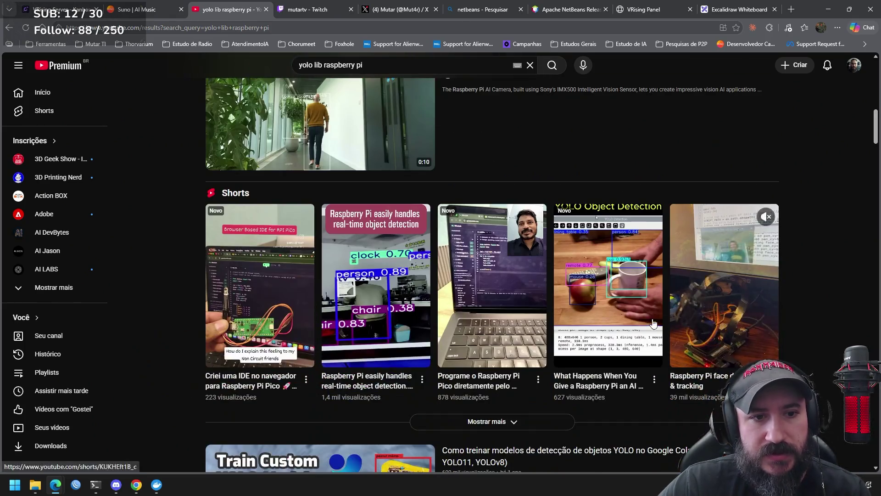
{"action": "mouse_move", "coordinate": [407, 323]}
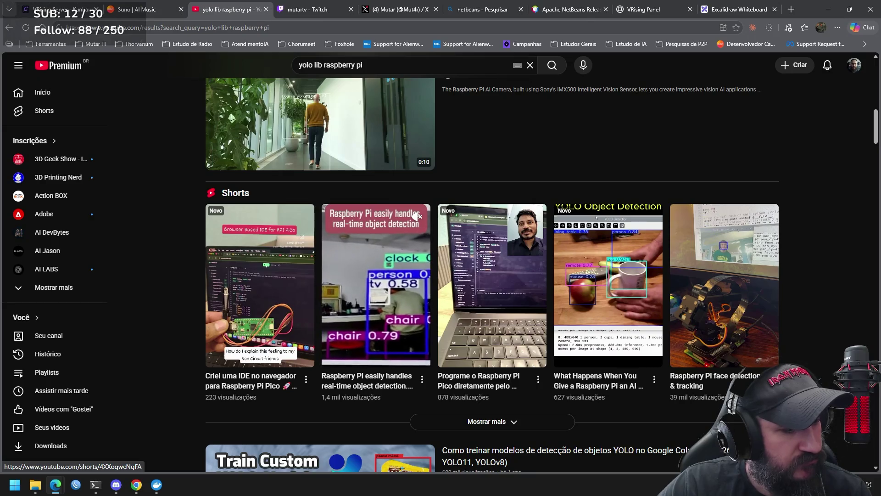
{"action": "scroll", "coordinate": [826, 358], "scroll_direction": "down", "scroll_amount": 1}
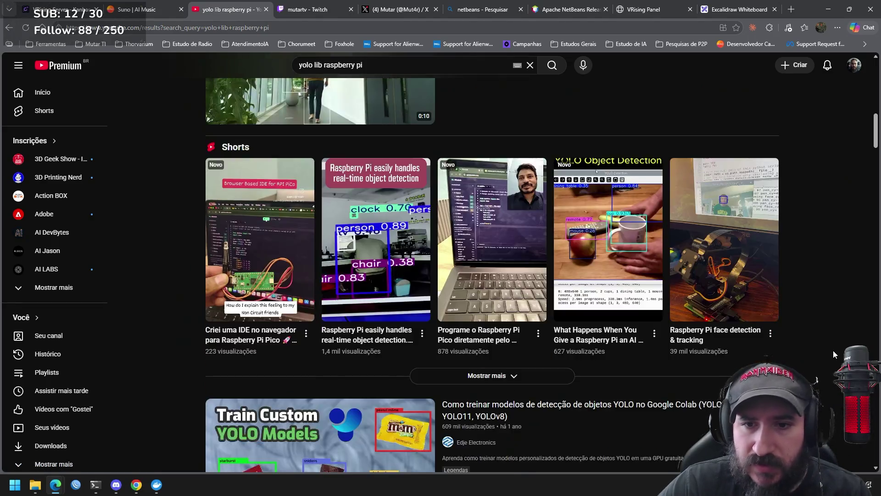
{"action": "mouse_move", "coordinate": [721, 290]}
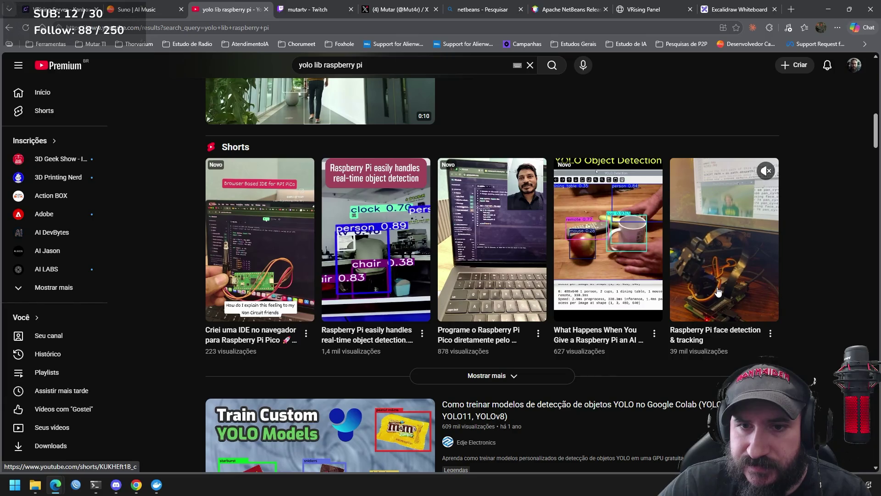
{"action": "scroll", "coordinate": [797, 329], "scroll_direction": "down", "scroll_amount": 4}
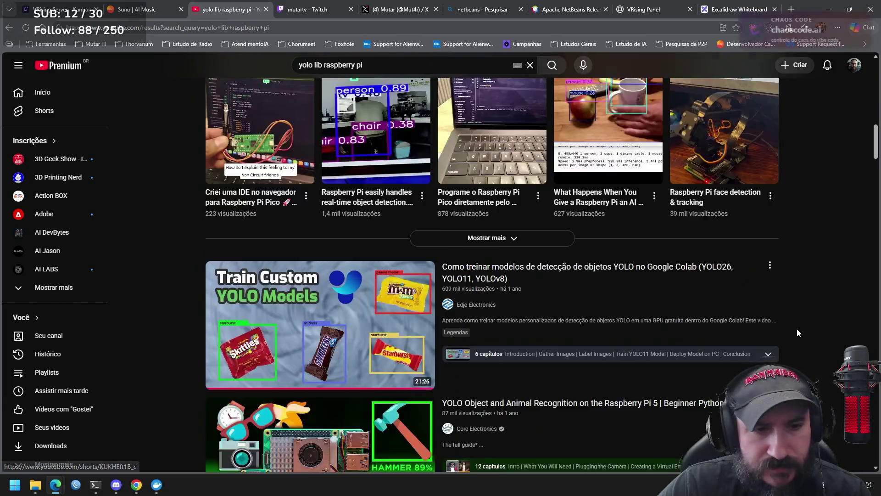
{"action": "scroll", "coordinate": [795, 332], "scroll_direction": "down", "scroll_amount": 4}
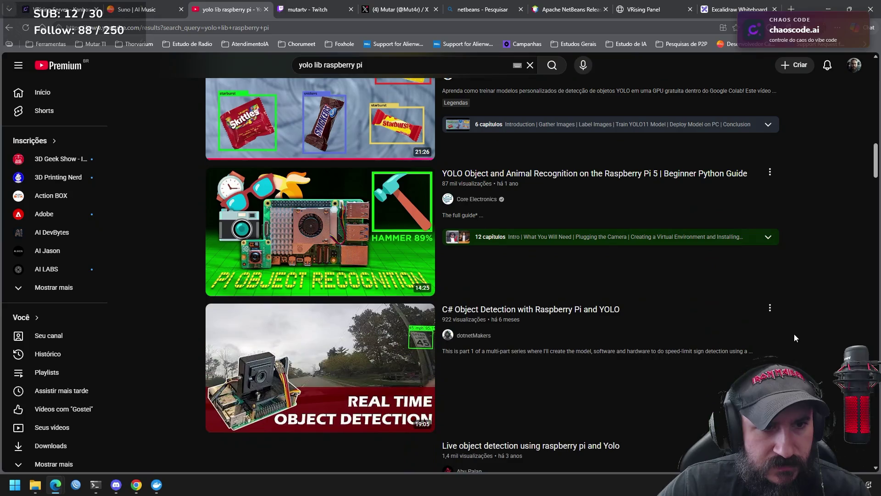
{"action": "scroll", "coordinate": [792, 340], "scroll_direction": "down", "scroll_amount": 7}
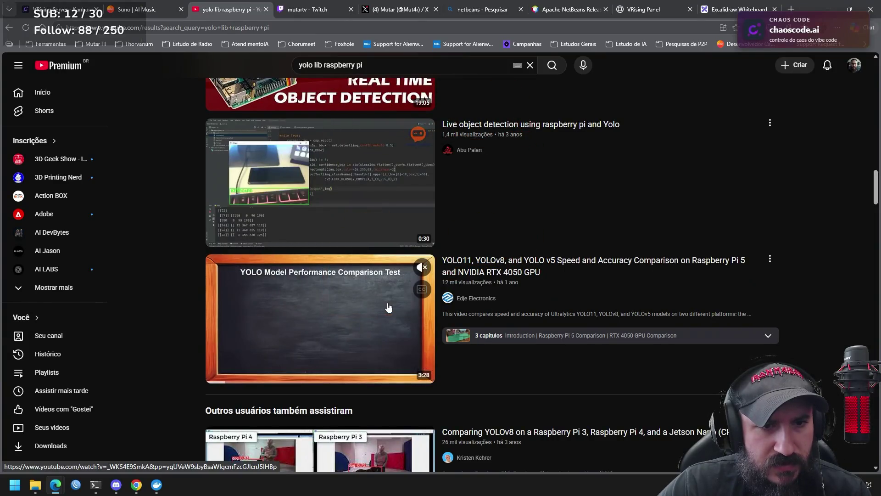
{"action": "left_click", "coordinate": [543, 272]}
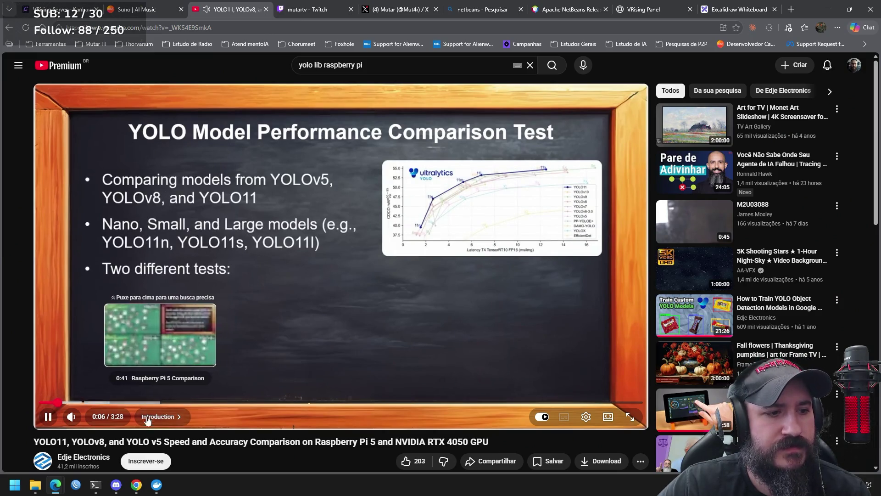
Step: Mute the video and skip to the Raspberry Pi 5 chapter's YOLO11 comparison around 1:12
{"action": "left_click", "coordinate": [72, 417]}
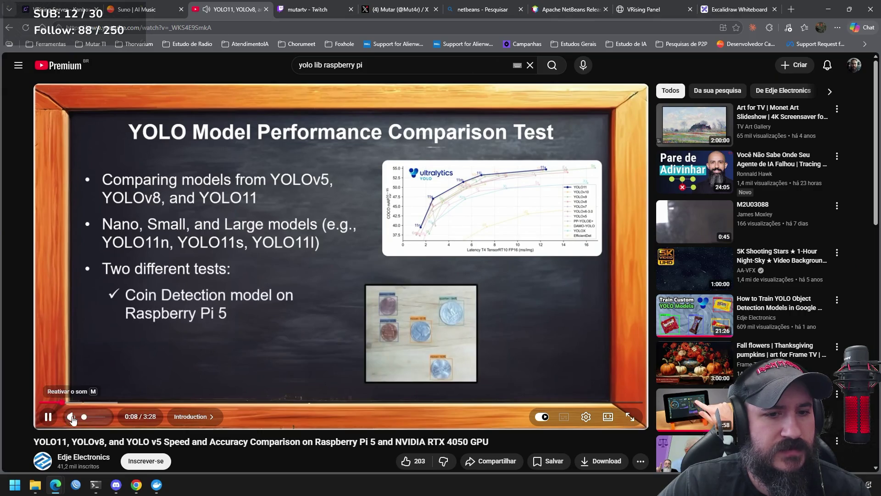
{"action": "left_click", "coordinate": [124, 403]}
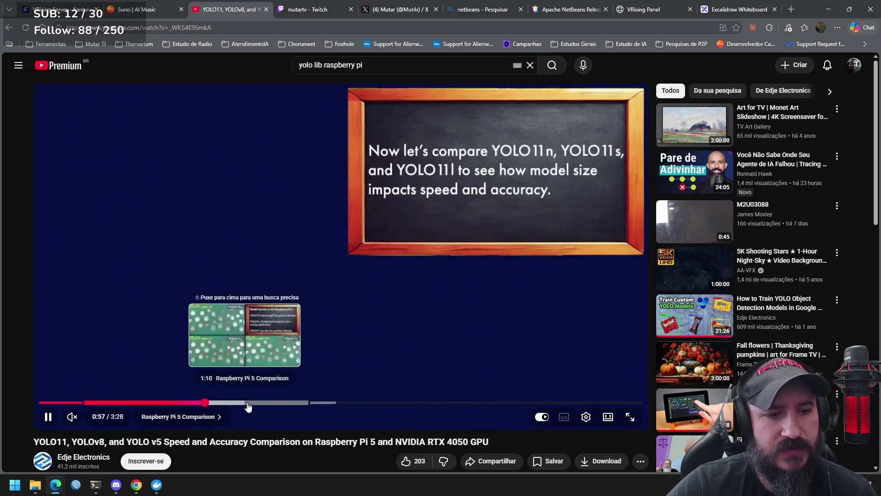
{"action": "left_click", "coordinate": [248, 403]}
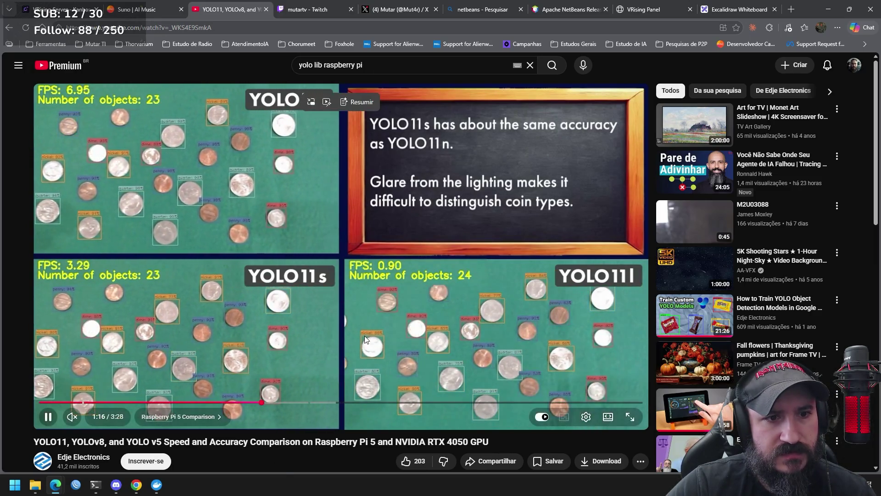
Step: Pause on the YOLO11n/s/l coin-detection comparison, then return to the Excalidraw diagram
{"action": "left_click", "coordinate": [366, 340]}
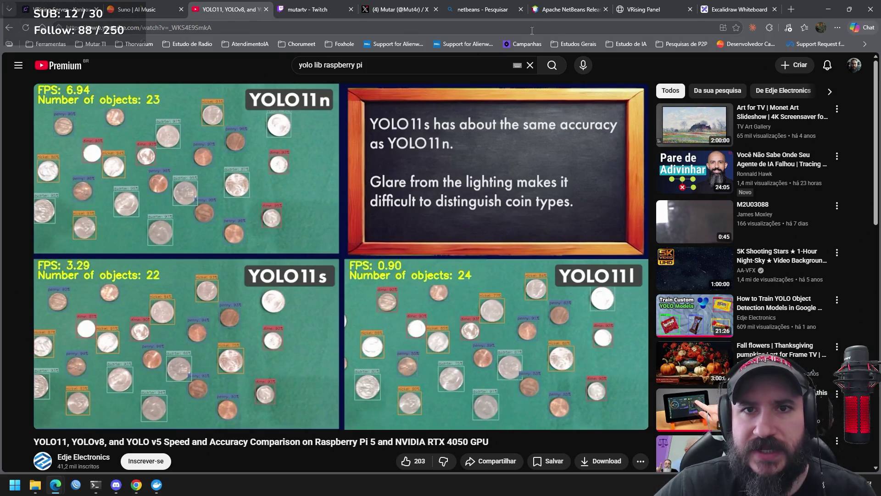
{"action": "mouse_move", "coordinate": [464, 155]}
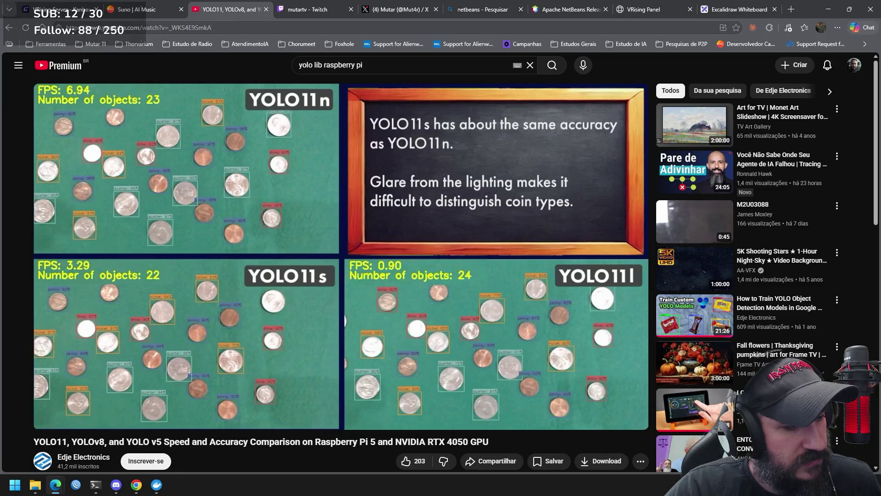
{"action": "mouse_move", "coordinate": [159, 310]}
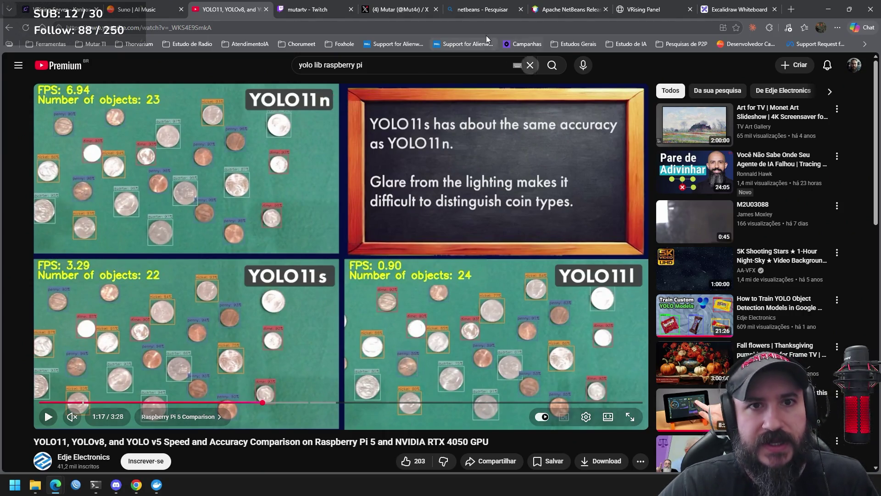
{"action": "left_click", "coordinate": [737, 10]}
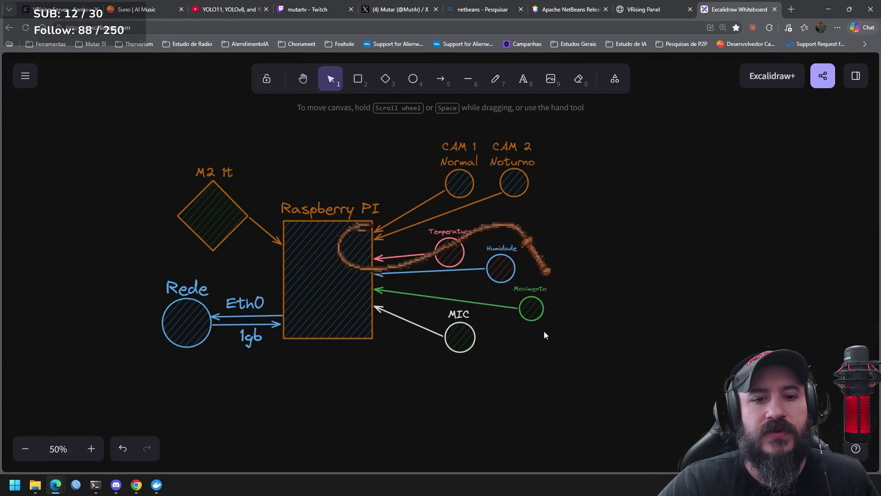
Step: Check the MIC and Movimento sensor groups, then nudge Humidade slightly left and down
{"action": "left_click", "coordinate": [466, 341]}
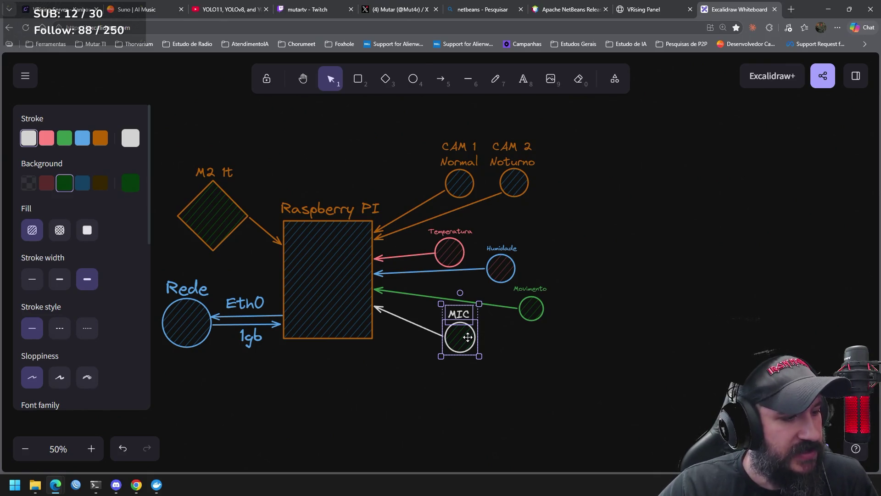
{"action": "mouse_move", "coordinate": [557, 337]}
{"action": "left_mouse_down"}
{"action": "mouse_move", "coordinate": [531, 295]}
{"action": "mouse_move", "coordinate": [505, 277]}
{"action": "left_mouse_up"}
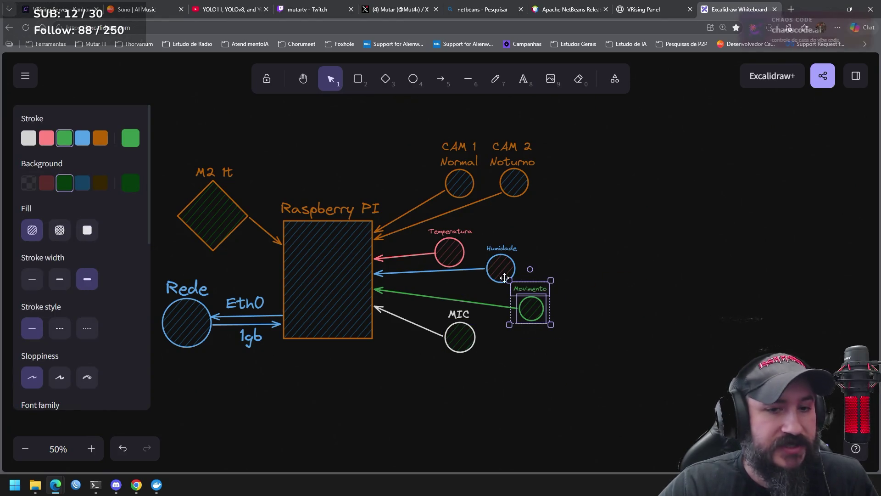
{"action": "mouse_move", "coordinate": [554, 225]}
{"action": "left_mouse_down"}
{"action": "mouse_move", "coordinate": [486, 267]}
{"action": "mouse_move", "coordinate": [474, 293]}
{"action": "left_mouse_up"}
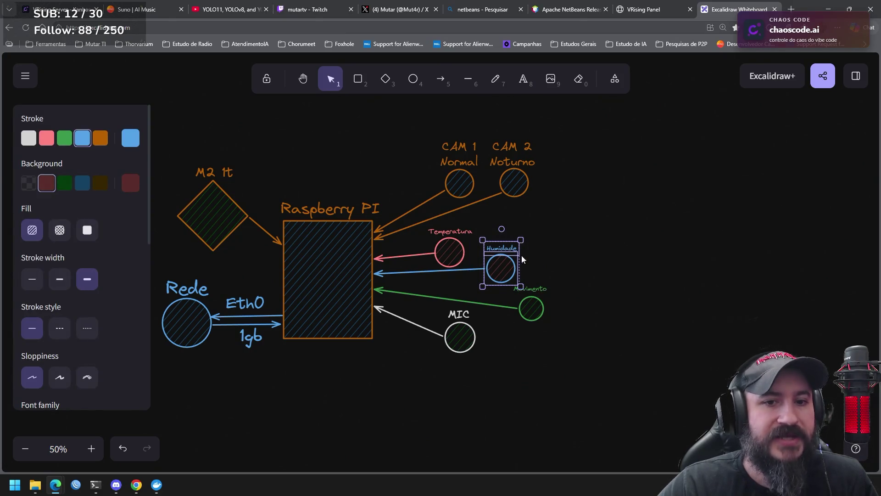
{"action": "left_click_drag", "start_coordinate": [507, 261], "coordinate": [501, 266]}
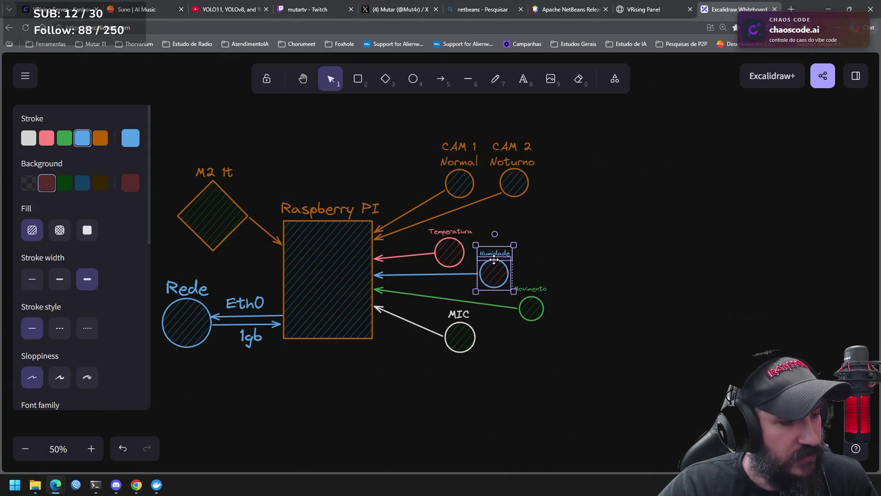
Step: Move all four sensors (Temperatura, Humidade, Movimento, MIC) together down and to the right
{"action": "left_click", "coordinate": [449, 252]}
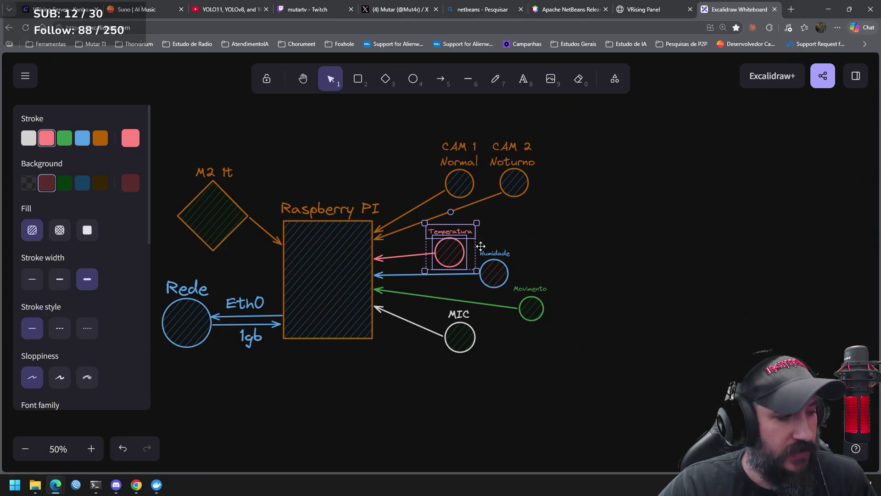
{"action": "left_click_drag", "start_coordinate": [591, 212], "coordinate": [419, 358]}
{"action": "left_click_drag", "start_coordinate": [501, 273], "coordinate": [514, 303]}
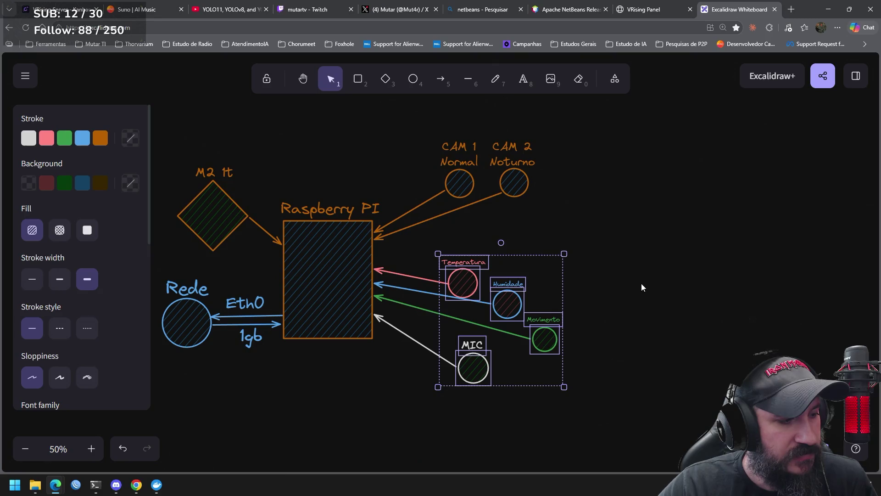
{"action": "left_click", "coordinate": [586, 325]}
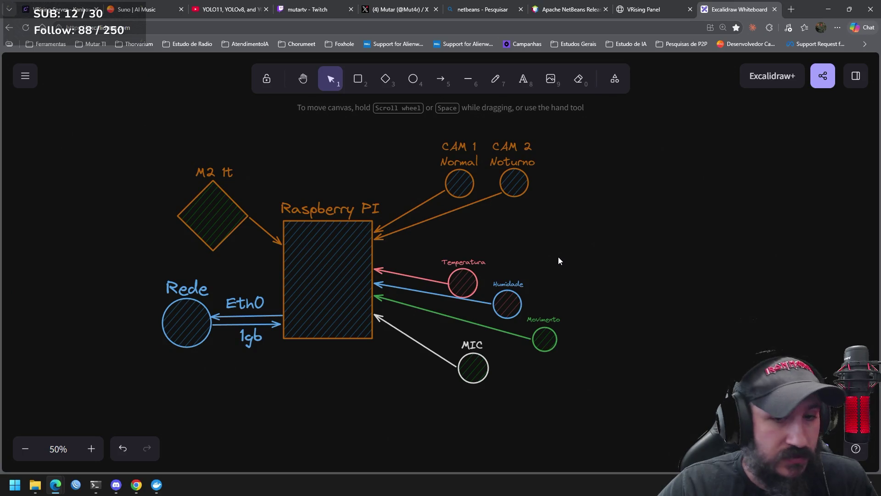
Step: Shift the four sensor groups together up and to the right
{"action": "mouse_move", "coordinate": [639, 230]}
{"action": "left_mouse_down"}
{"action": "mouse_move", "coordinate": [457, 384]}
{"action": "mouse_move", "coordinate": [400, 411]}
{"action": "left_mouse_up"}
{"action": "left_click_drag", "start_coordinate": [472, 376], "coordinate": [498, 345]}
{"action": "left_click", "coordinate": [579, 128]}
Step: Select the CAM 2 and CAM 1 label-and-circle groups together
{"action": "left_click_drag", "start_coordinate": [579, 128], "coordinate": [473, 214]}
{"action": "left_click_drag", "start_coordinate": [411, 125], "coordinate": [494, 213]}
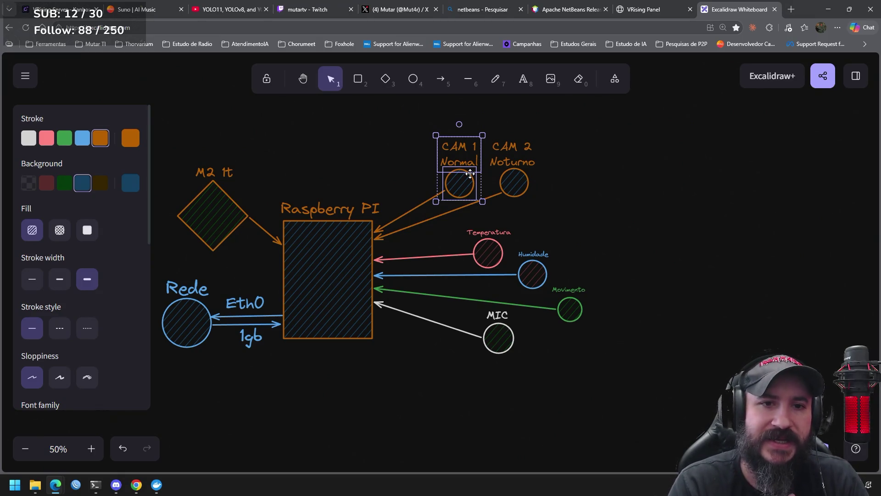
{"action": "mouse_move", "coordinate": [591, 115]}
{"action": "left_mouse_down"}
{"action": "mouse_move", "coordinate": [553, 158]}
{"action": "mouse_move", "coordinate": [437, 215]}
{"action": "mouse_move", "coordinate": [452, 177]}
{"action": "mouse_move", "coordinate": [430, 173]}
{"action": "mouse_move", "coordinate": [447, 174]}
{"action": "left_mouse_up"}
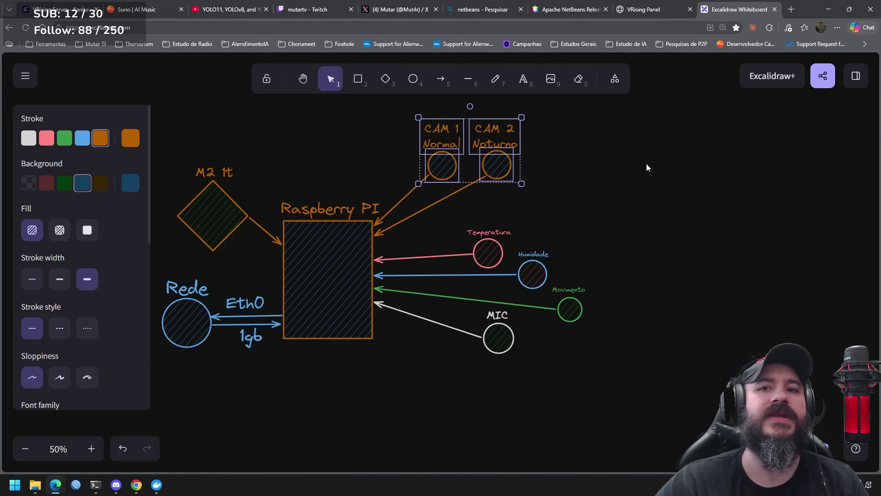
Step: Glance at the YOLO11 comparison video, then pan the Raspberry Pi diagram to the right
{"action": "left_click", "coordinate": [222, 8]}
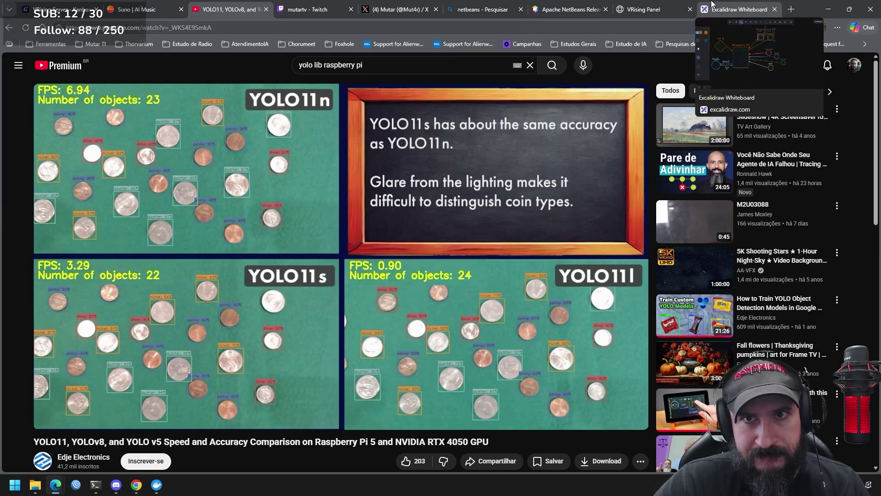
{"action": "left_click", "coordinate": [734, 10]}
{"action": "left_click_drag", "start_coordinate": [328, 192], "coordinate": [550, 183]}
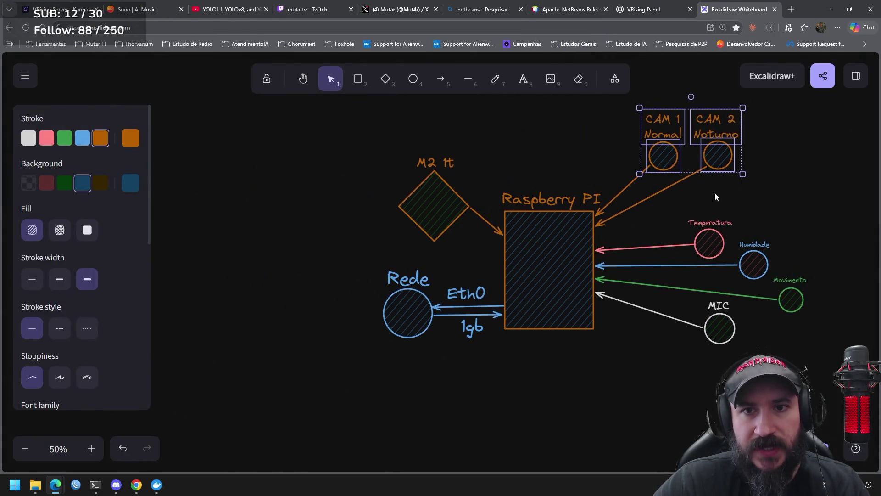
Step: Check the whole diagram's layout and start a new orange-outlined rectangle beside it
{"action": "mouse_move", "coordinate": [824, 390]}
{"action": "left_mouse_down"}
{"action": "mouse_move", "coordinate": [344, 99]}
{"action": "mouse_move", "coordinate": [342, 108]}
{"action": "left_mouse_up"}
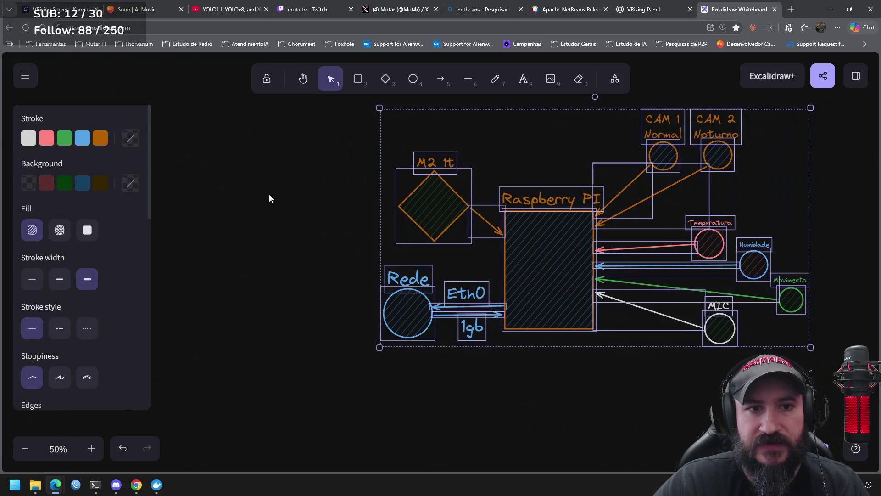
{"action": "scroll", "coordinate": [275, 187], "scroll_direction": "left", "scroll_amount": 2}
{"action": "scroll", "coordinate": [307, 226], "scroll_direction": "up", "scroll_amount": 1}
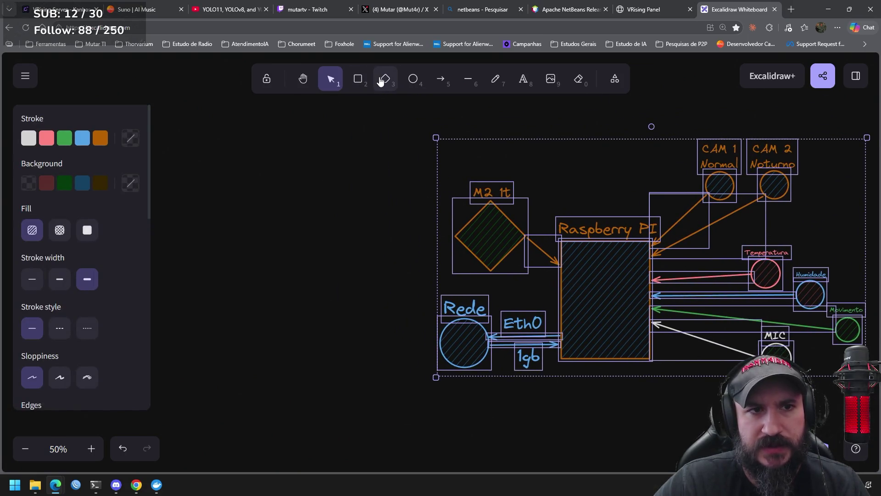
{"action": "left_click", "coordinate": [358, 81]}
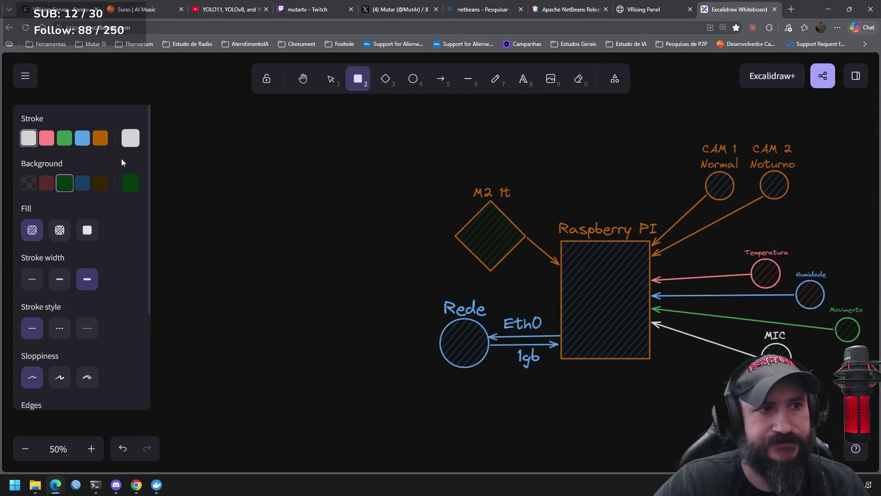
{"action": "left_click", "coordinate": [100, 138]}
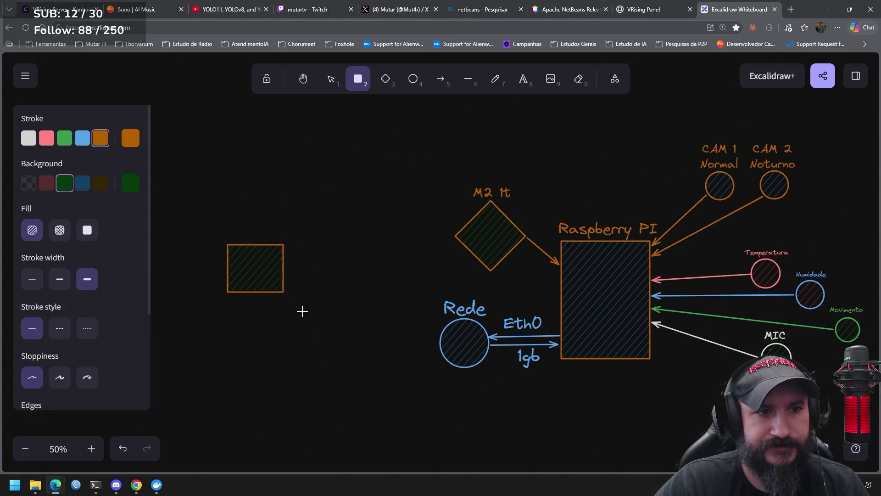